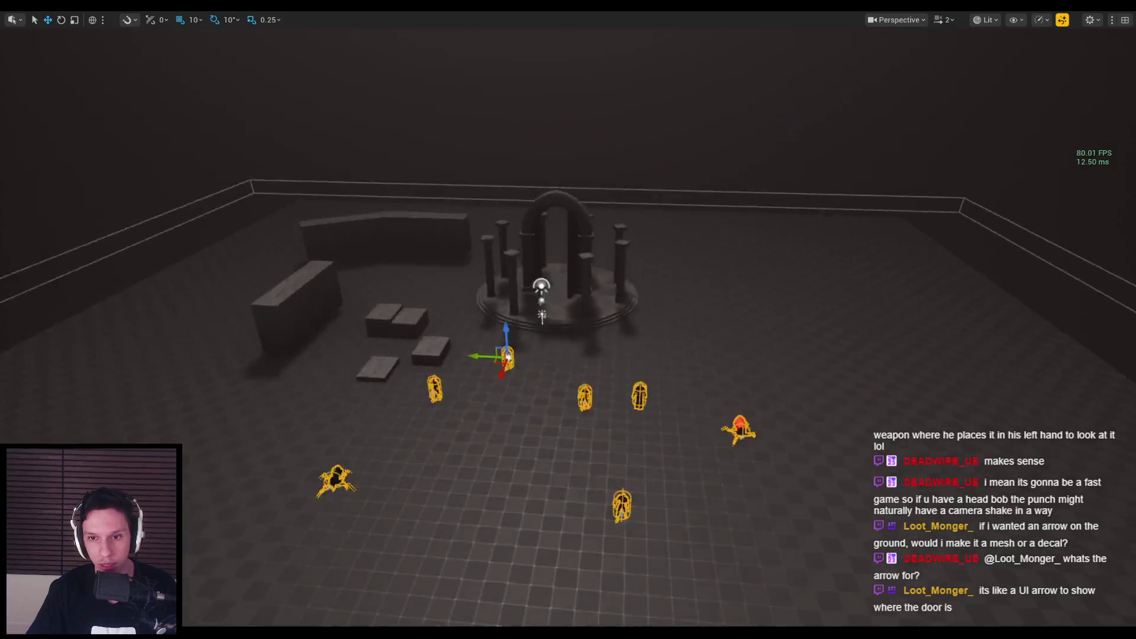
# Step: Start a play-test and swing the sword at the spider and nearby enemies until dying
pyautogui.scroll(5, 795, 338)
pyautogui.hotkey('alt', 'p')
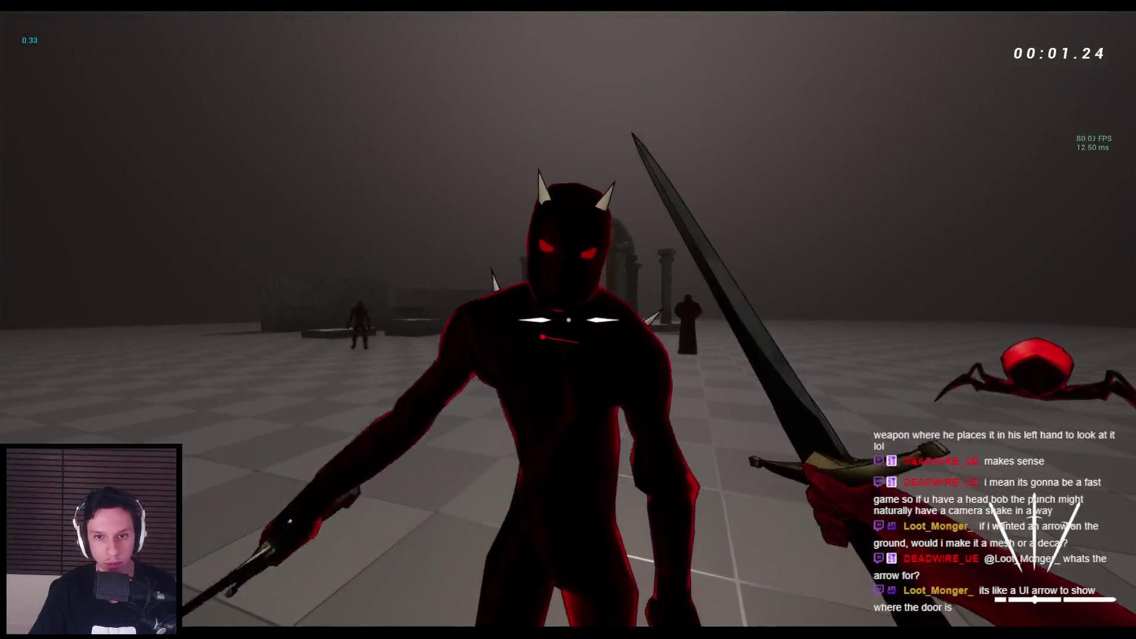
pyautogui.click(568, 320)
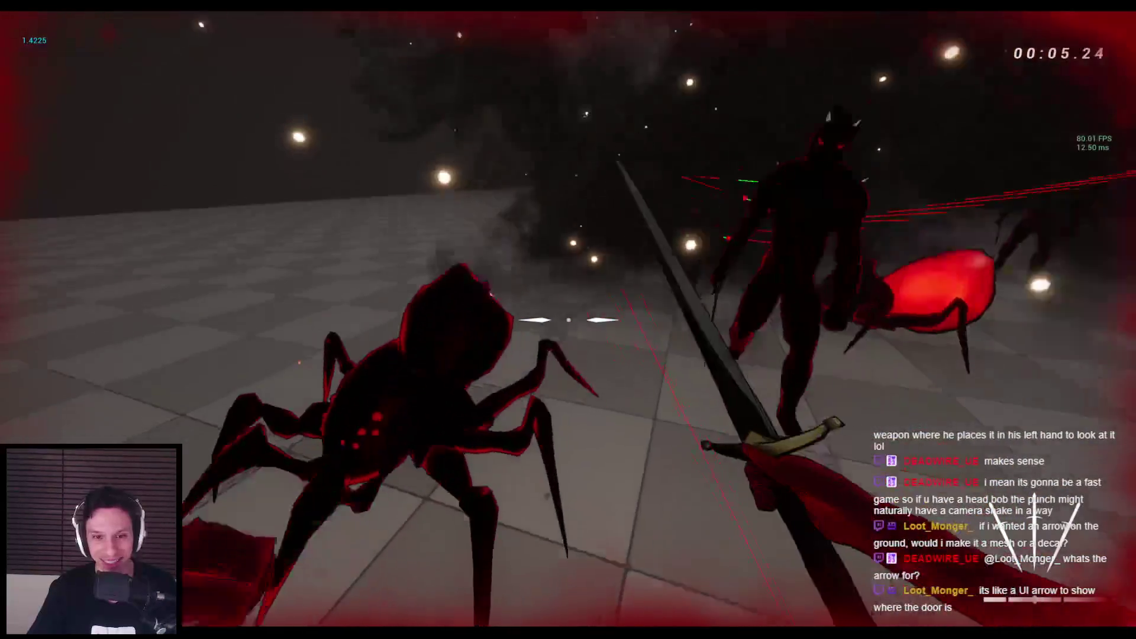
pyautogui.click(568, 319)
pyautogui.click(568, 320)
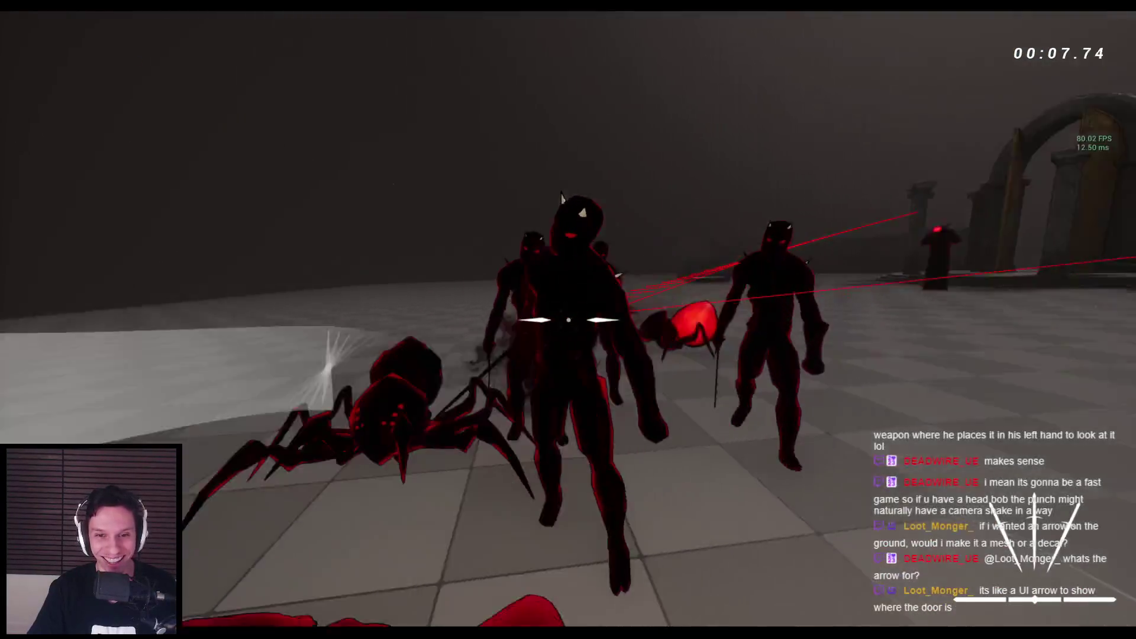
pyautogui.click(568, 320)
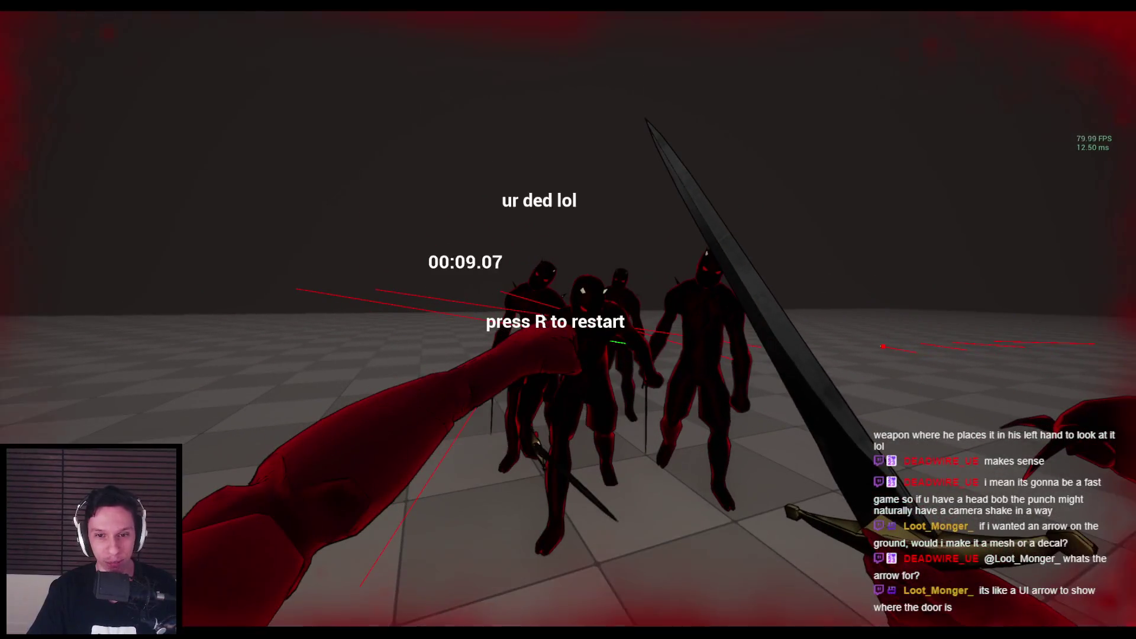
pyautogui.press('Escape')
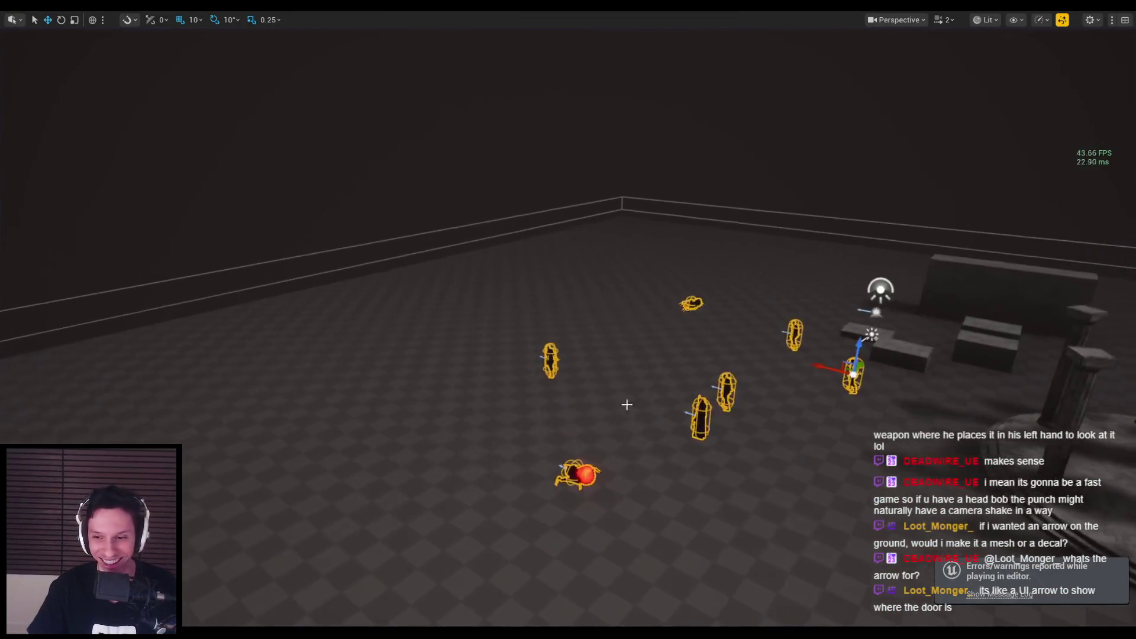
# Step: Replay the level, alternating right-click punches and sword slashes on the enemy group near the arch
pyautogui.hotkey('alt', 'p')
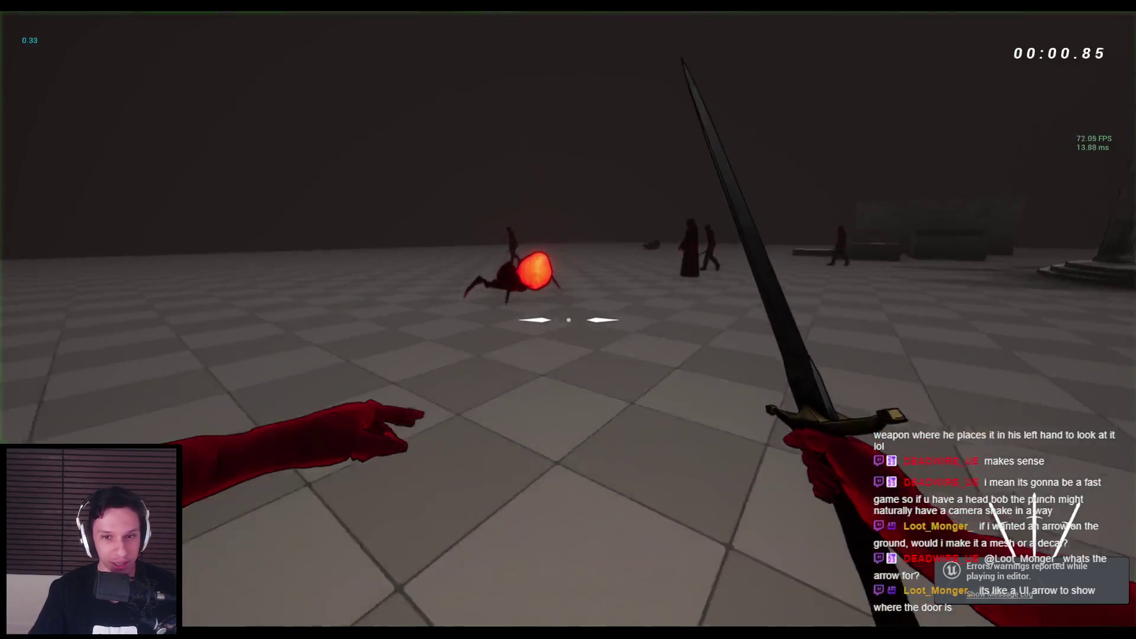
pyautogui.rightClick(568, 320)
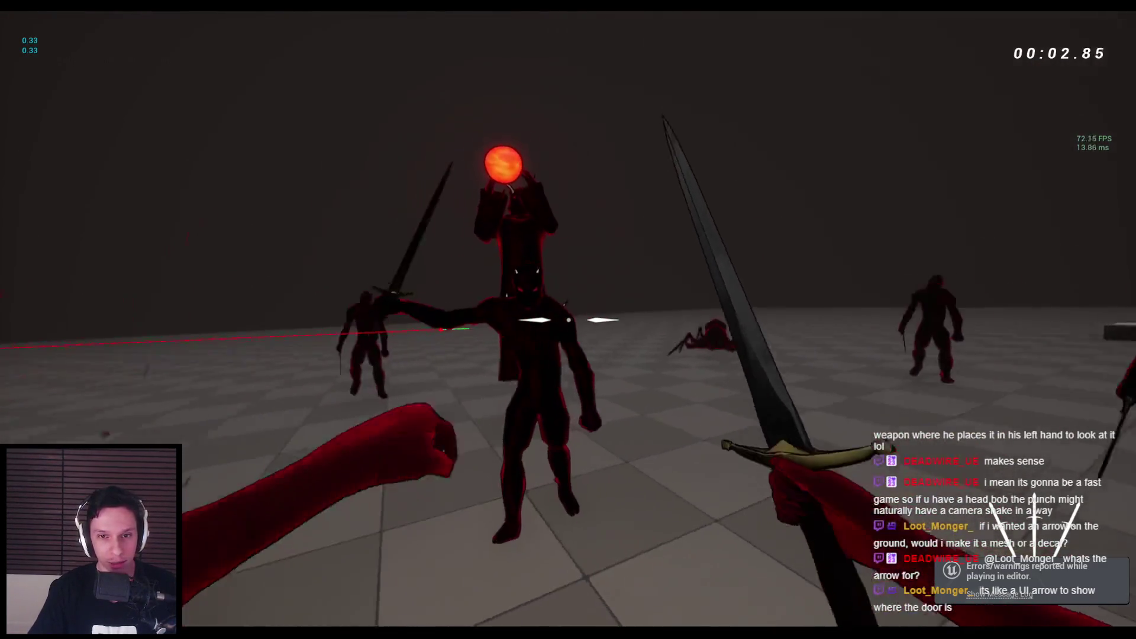
pyautogui.click(568, 320)
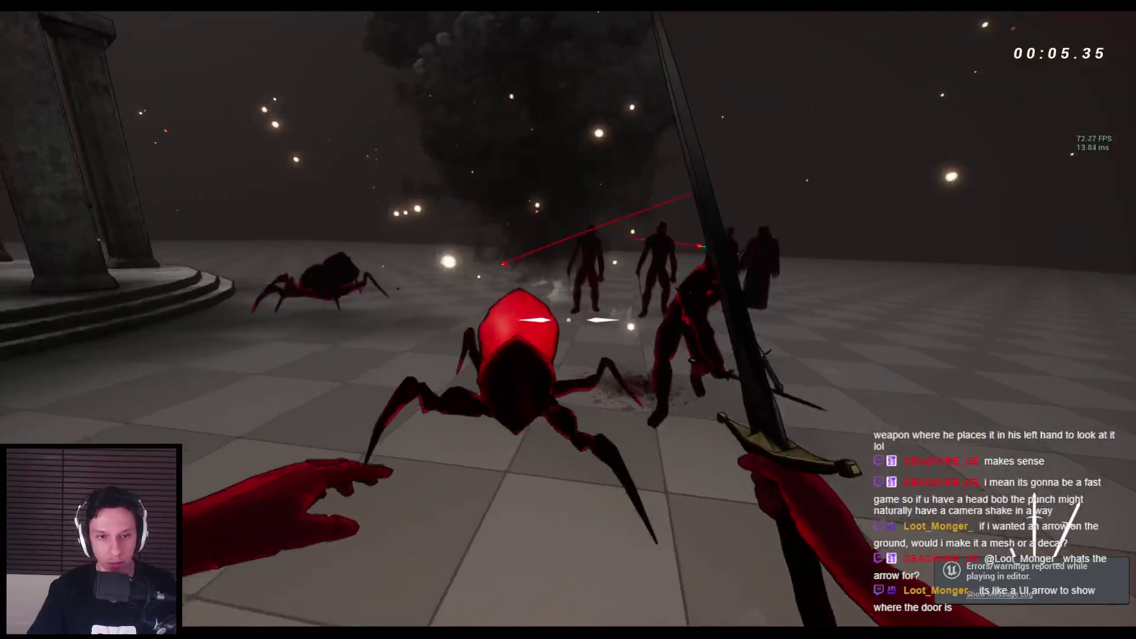
pyautogui.rightClick(568, 319)
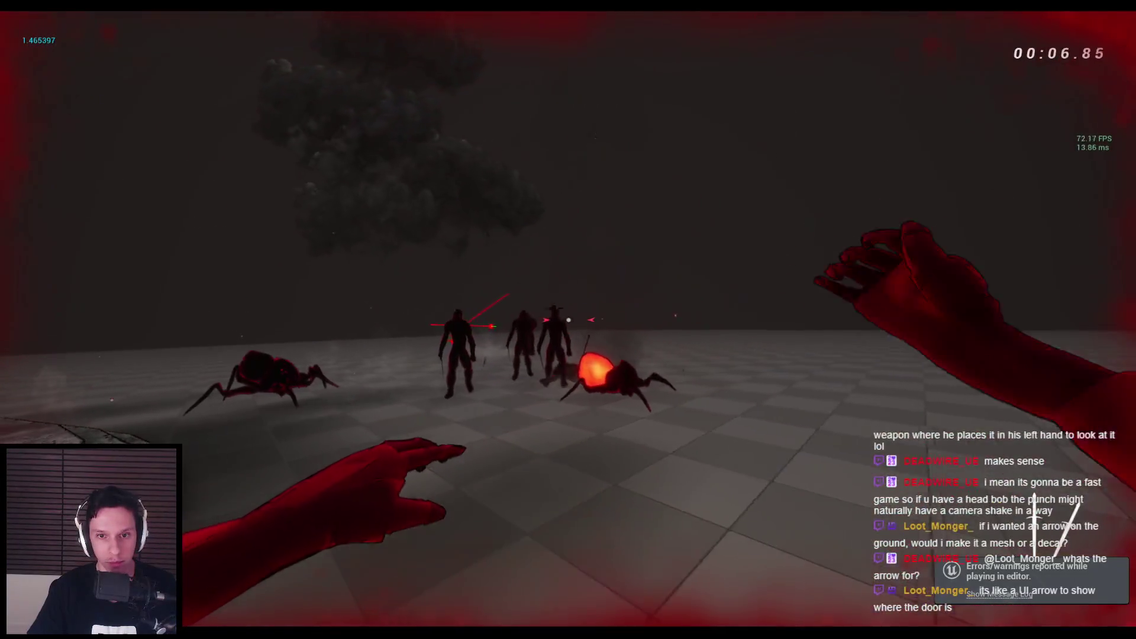
pyautogui.click(567, 319)
pyautogui.rightClick(568, 320)
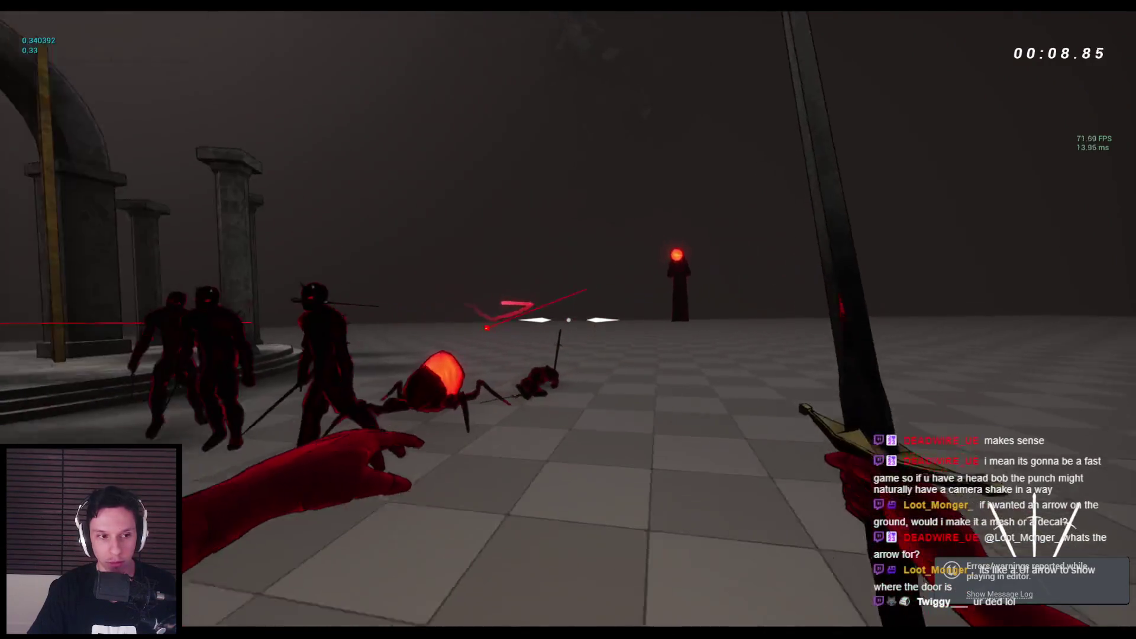
pyautogui.click(568, 319)
pyautogui.click(568, 320)
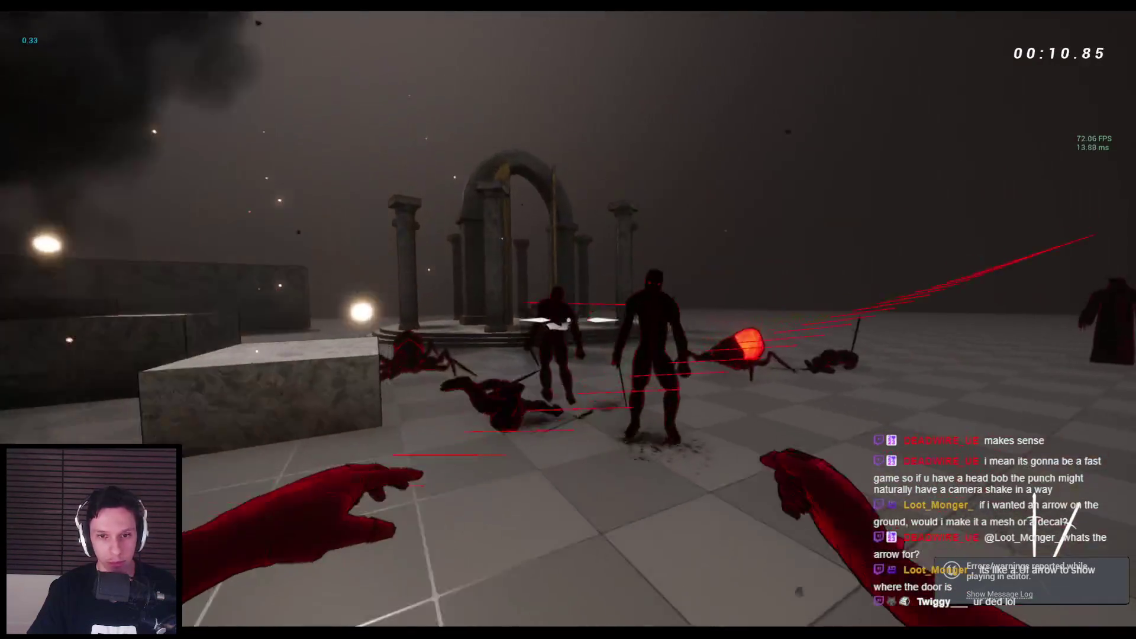
pyautogui.click(567, 320)
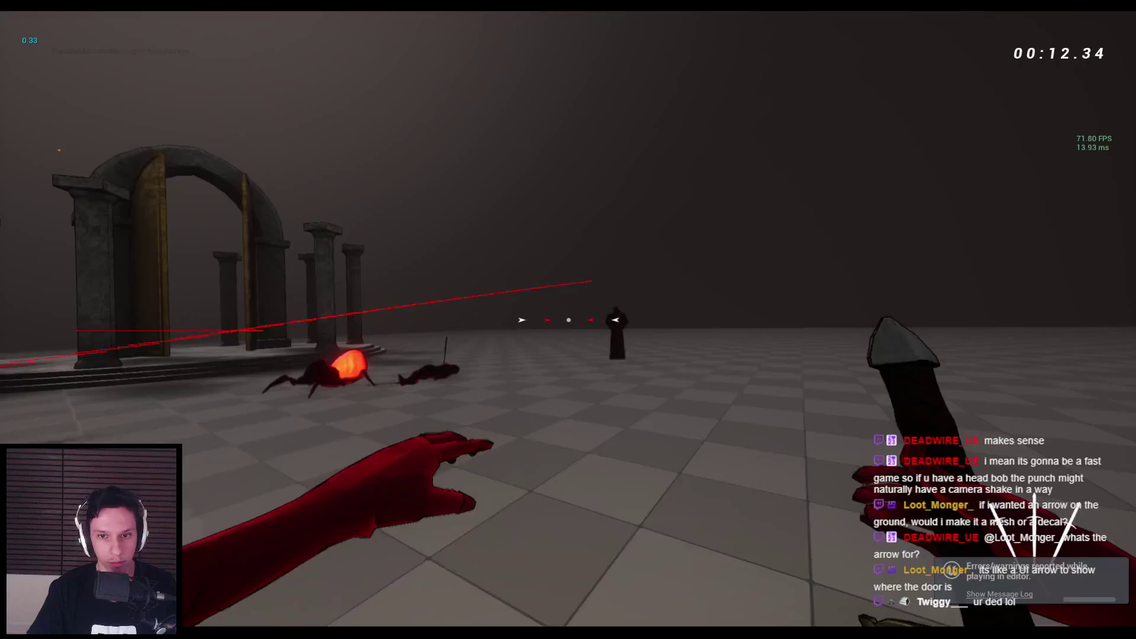
# Step: Punch and slash the spider and passing enemies, then stop the play session
pyautogui.rightClick(568, 321)
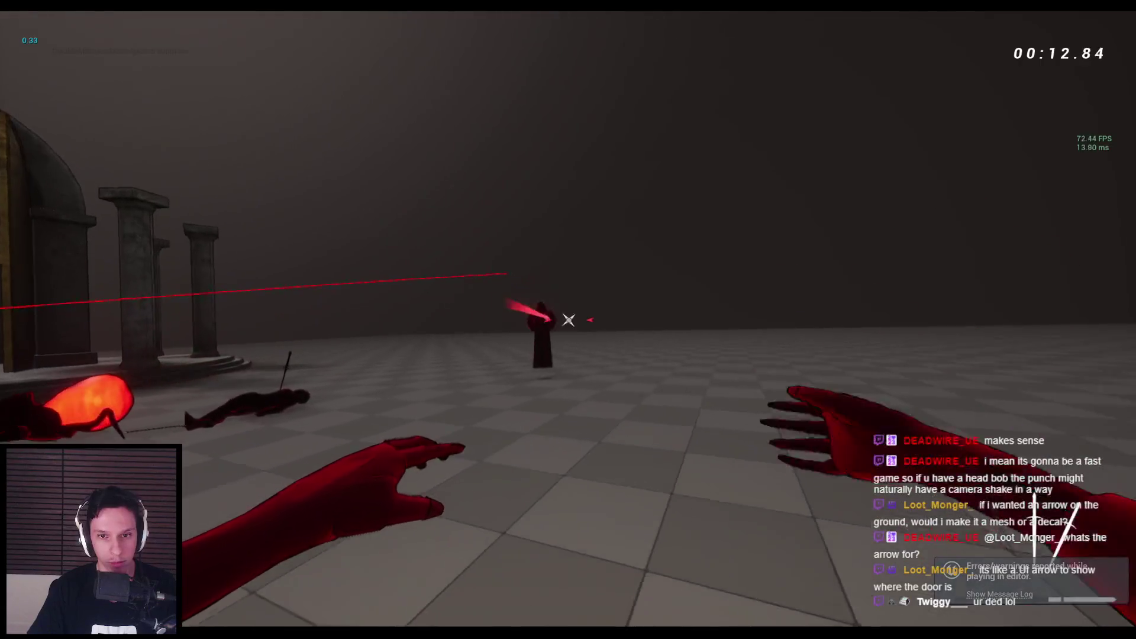
pyautogui.click(569, 319)
pyautogui.rightClick(569, 320)
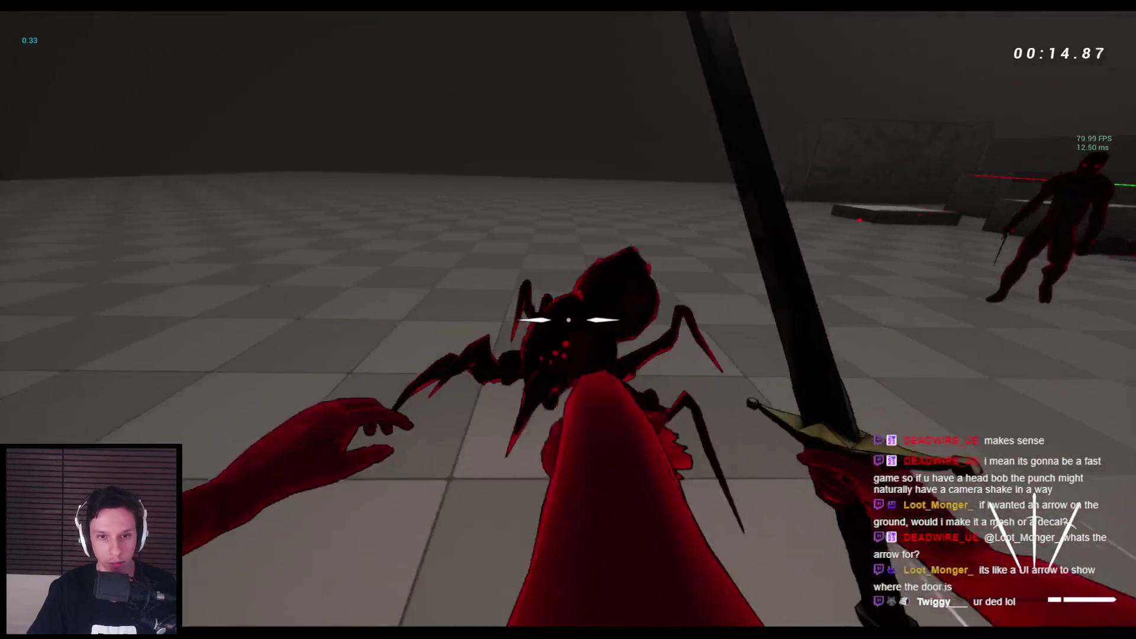
pyautogui.click(568, 319)
pyautogui.rightClick(569, 320)
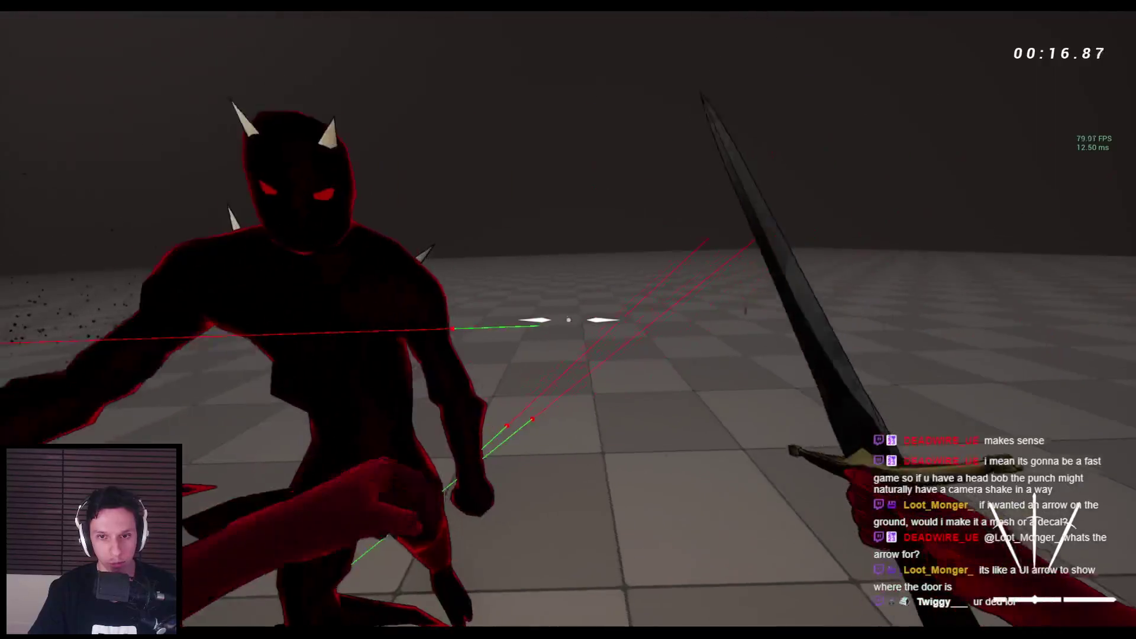
pyautogui.rightClick(568, 320)
pyautogui.rightClick(568, 320)
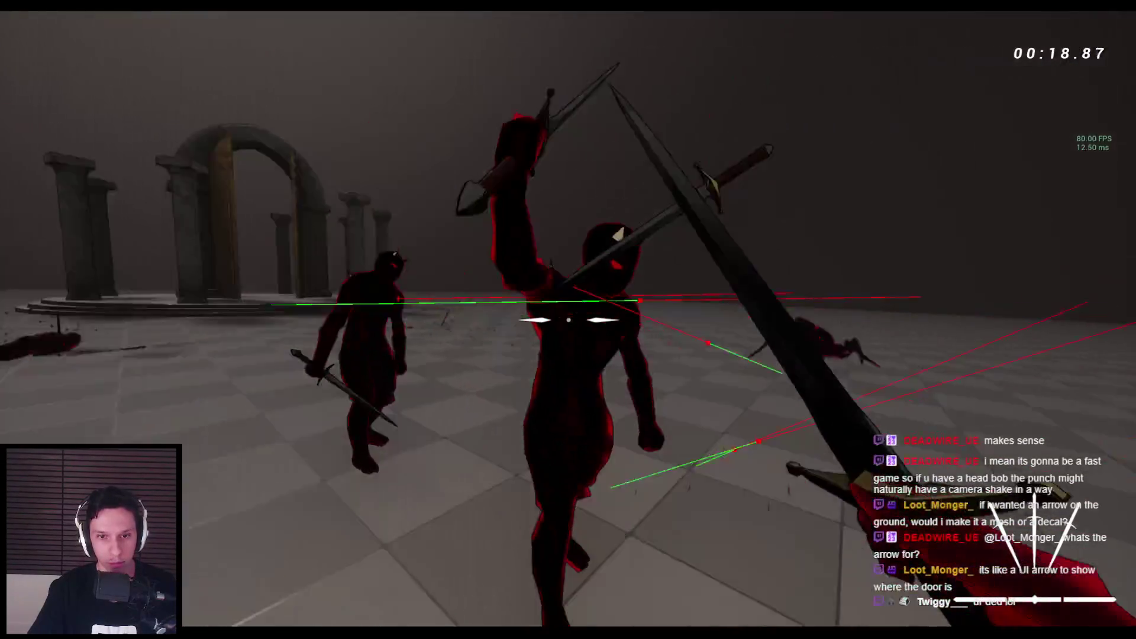
pyautogui.rightClick(568, 320)
pyautogui.press('Escape')
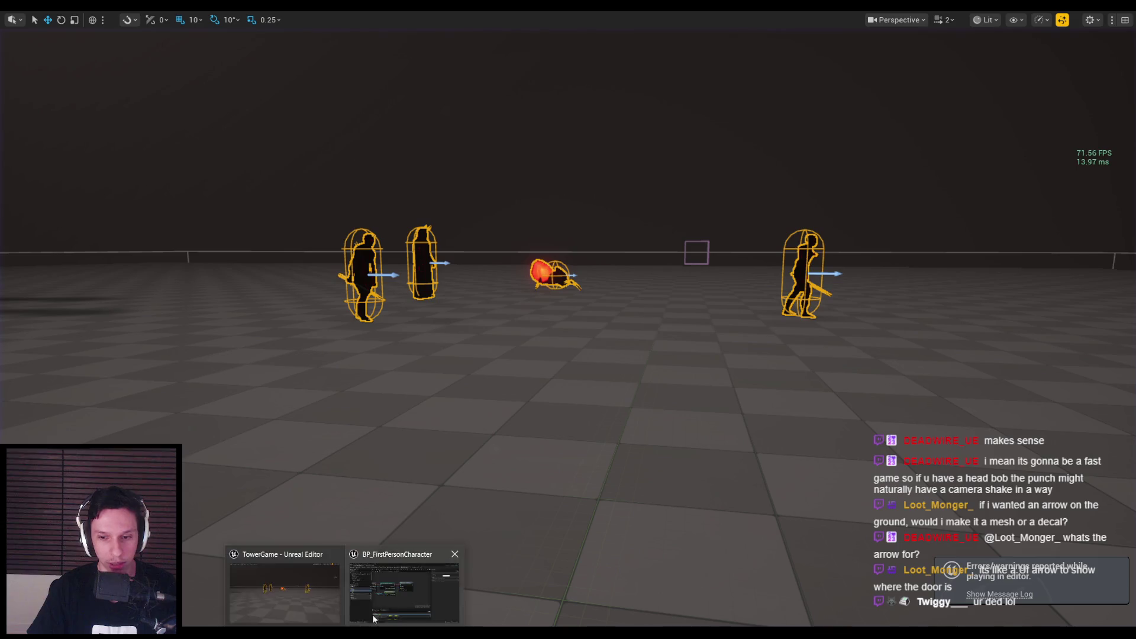
# Step: Bring up BP_FirstPersonCharacter and open the Box Trace Attack node's function graph
pyautogui.click(373, 619)
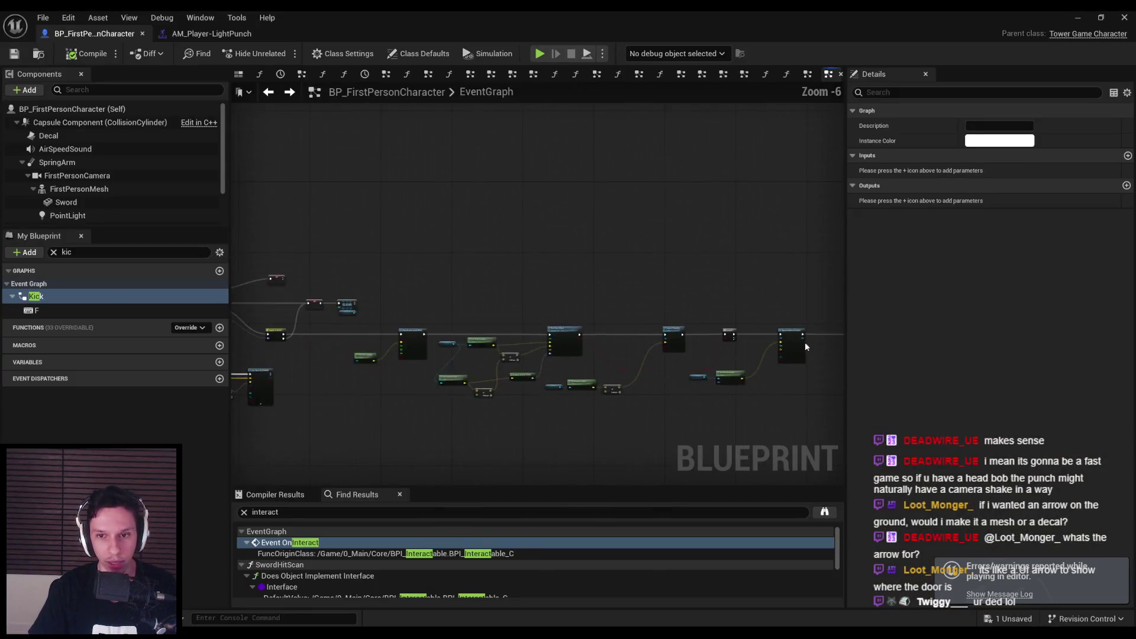
pyautogui.scroll(-3, 626, 381)
pyautogui.moveTo(685, 291)
pyautogui.mouseDown()
pyautogui.moveTo(524, 299)
pyautogui.moveTo(554, 257)
pyautogui.moveTo(651, 296)
pyautogui.mouseUp()
pyautogui.scroll(1, 738, 309)
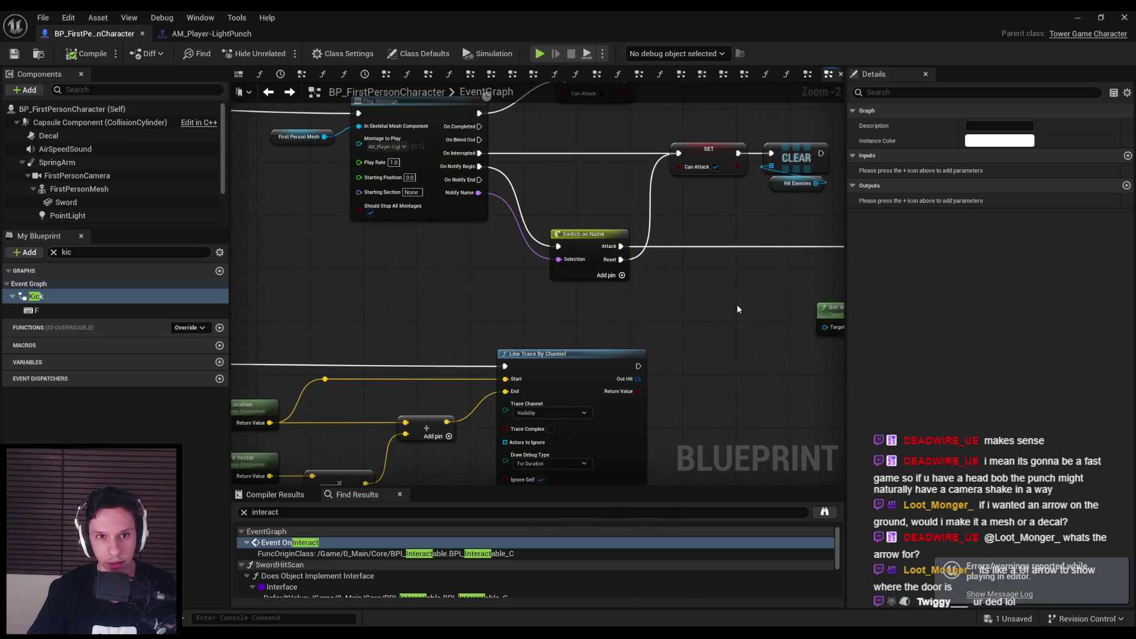
pyautogui.moveTo(737, 309)
pyautogui.mouseDown()
pyautogui.moveTo(473, 324)
pyautogui.moveTo(460, 313)
pyautogui.mouseUp()
pyautogui.click(446, 234)
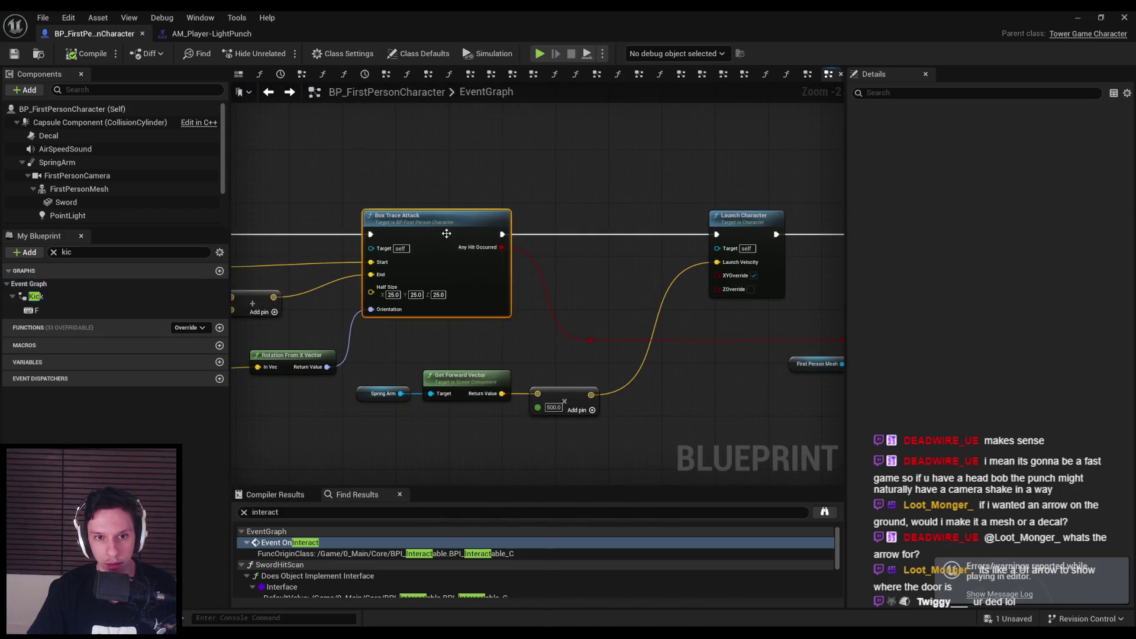
pyautogui.doubleClick(447, 234)
pyautogui.scroll(1, 592, 240)
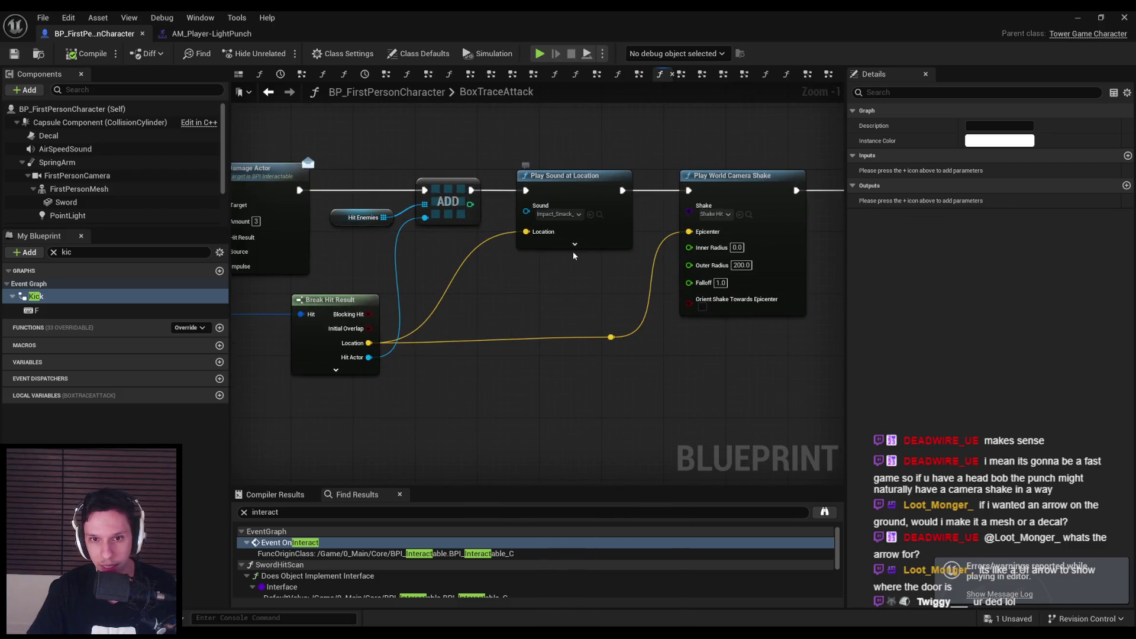
# Step: Change the Play Sound at Location sound from Impact_Smack to Flesh_Impacts via a 'flesh' search
pyautogui.click(575, 244)
pyautogui.click(569, 216)
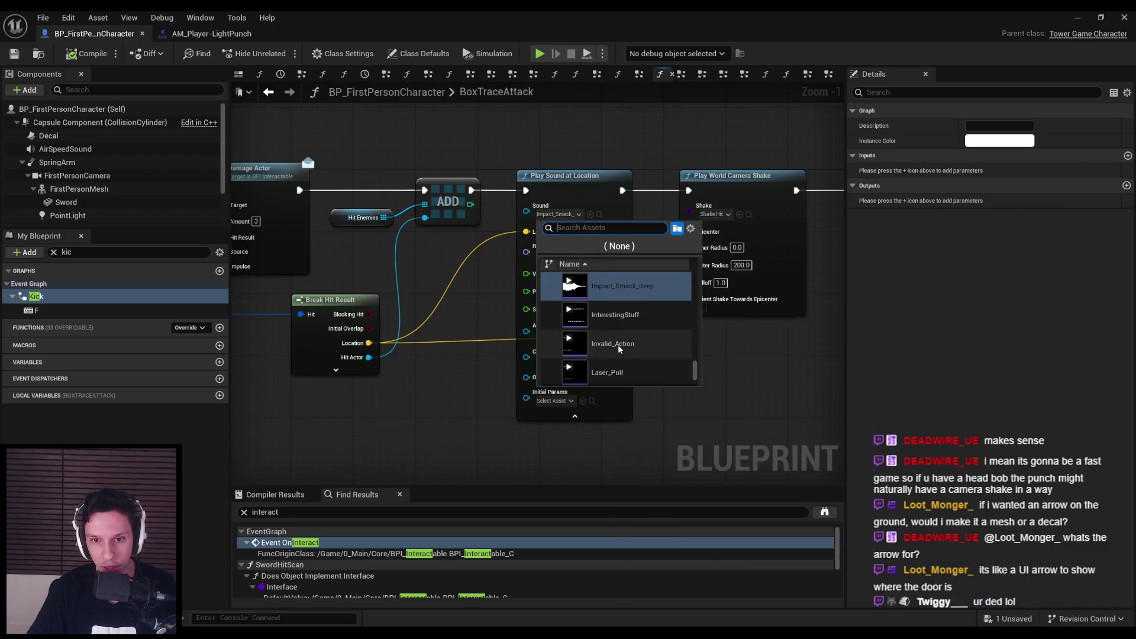
pyautogui.scroll(-4, 619, 331)
pyautogui.scroll(-5, 620, 350)
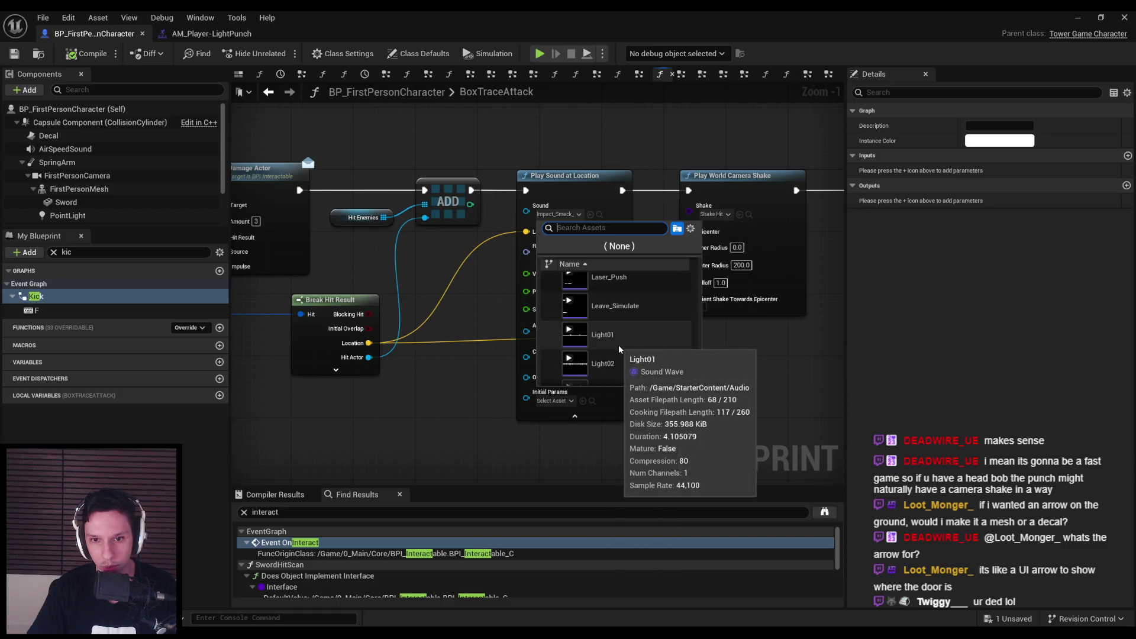
pyautogui.write('fles')
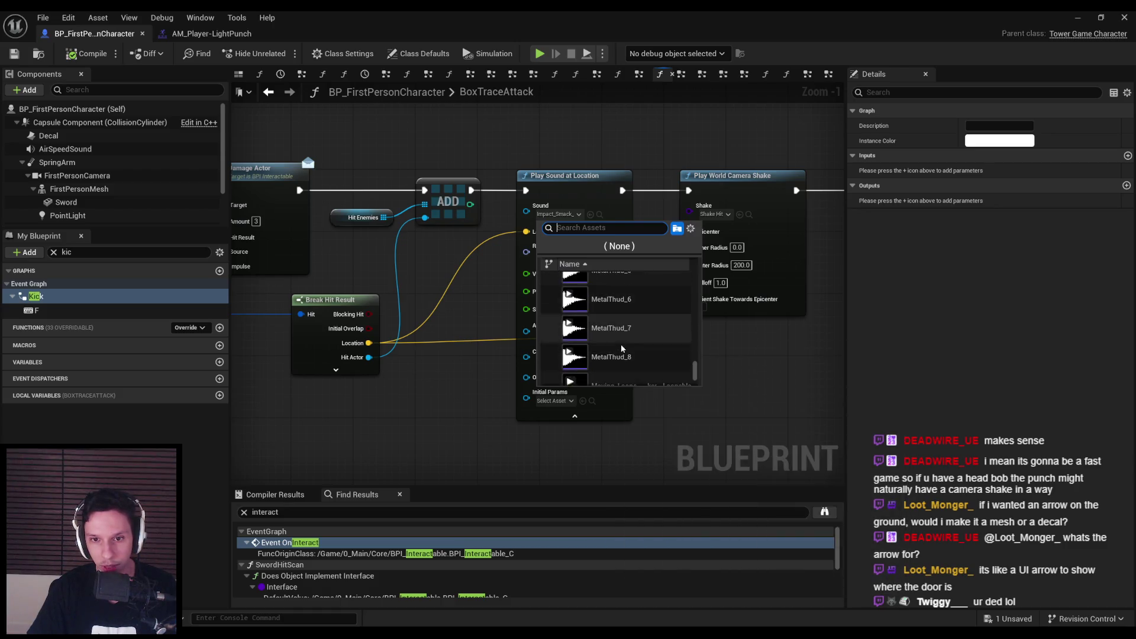
pyautogui.write('h')
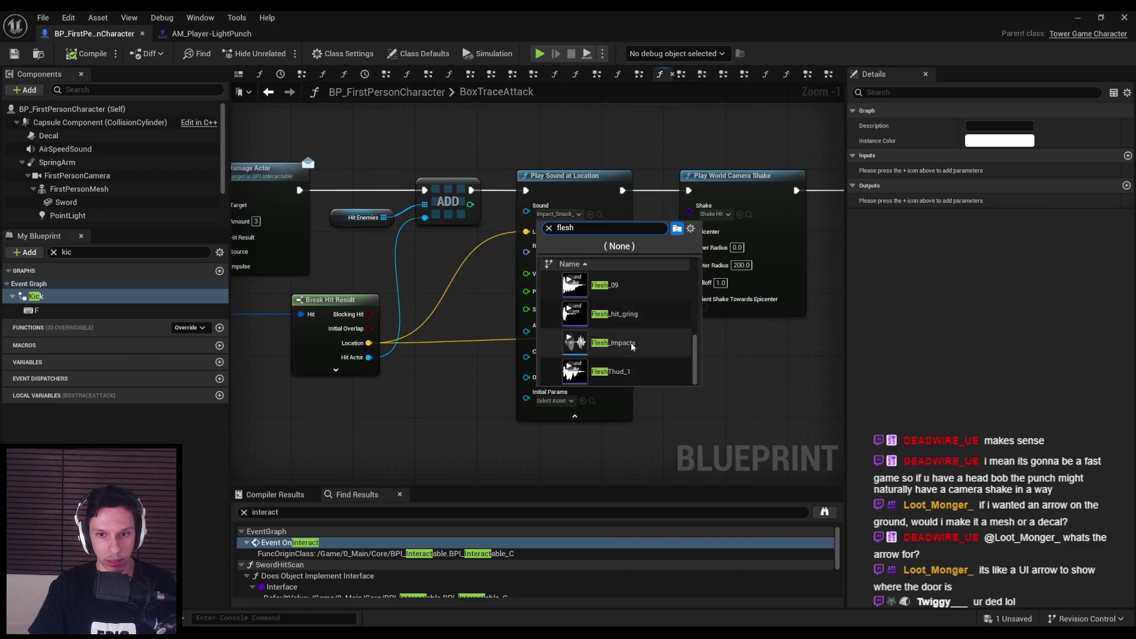
pyautogui.click(631, 344)
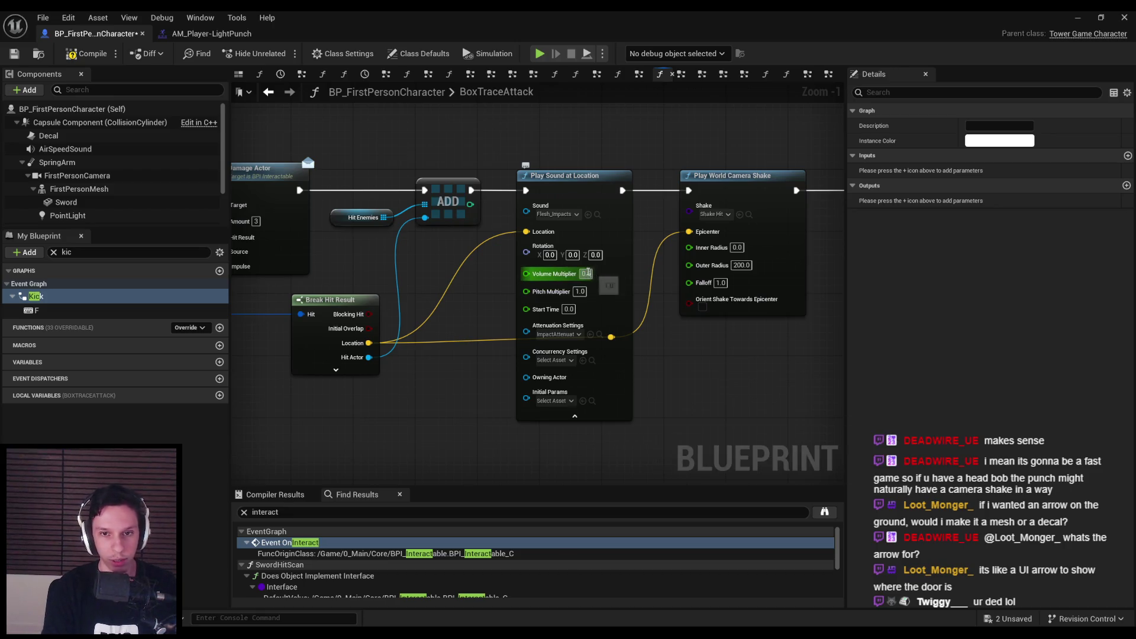
pyautogui.click(1077, 18)
# Step: Play-test with the new hit sound, slashing and throwing the sword at enemies until dying
pyautogui.hotkey('alt', 'p')
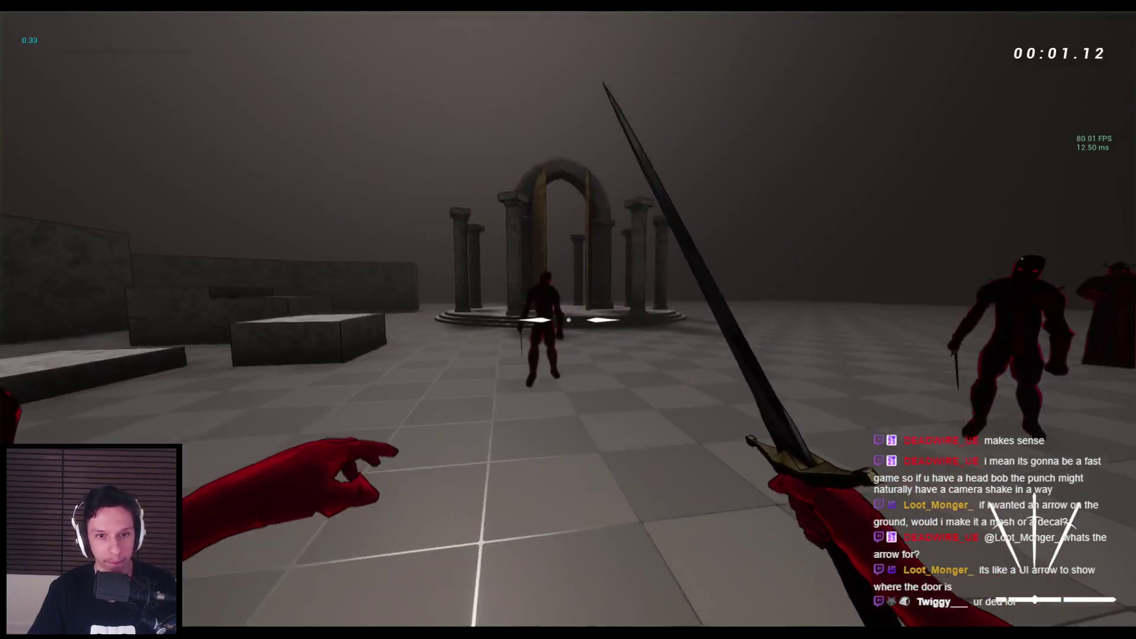
pyautogui.click(568, 319)
pyautogui.click(568, 320)
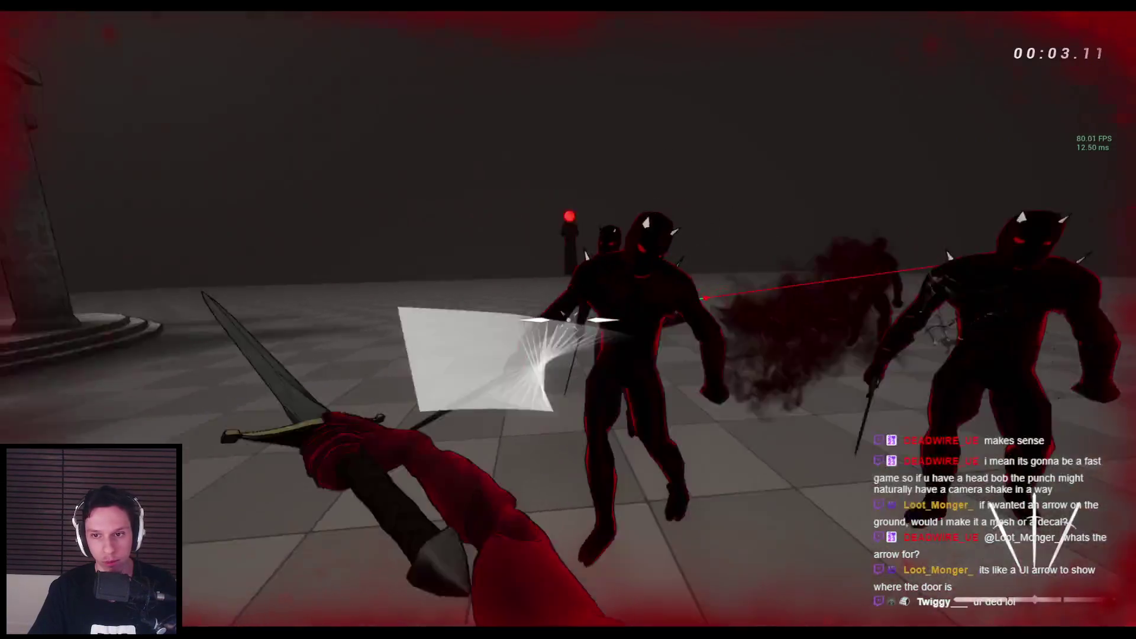
pyautogui.click(568, 320)
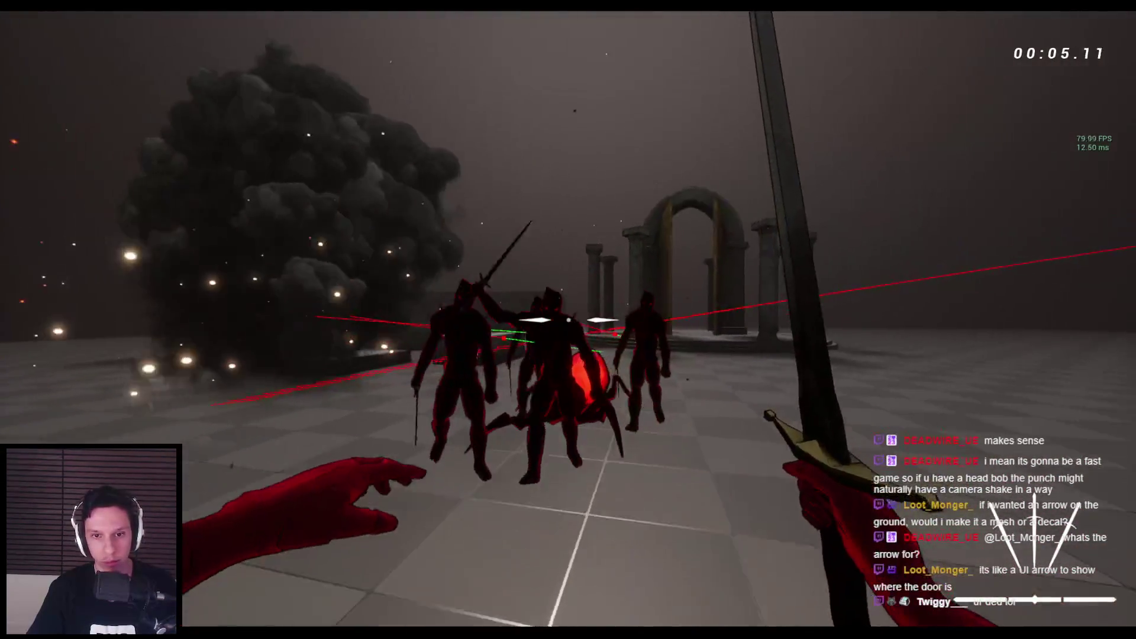
pyautogui.click(569, 320)
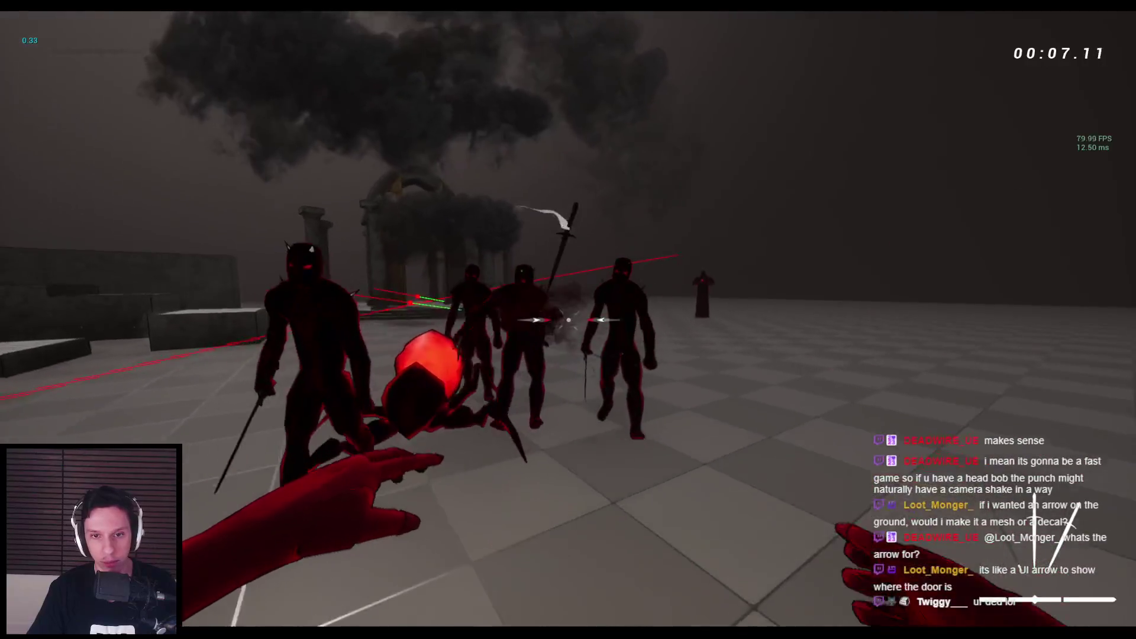
pyautogui.click(568, 320)
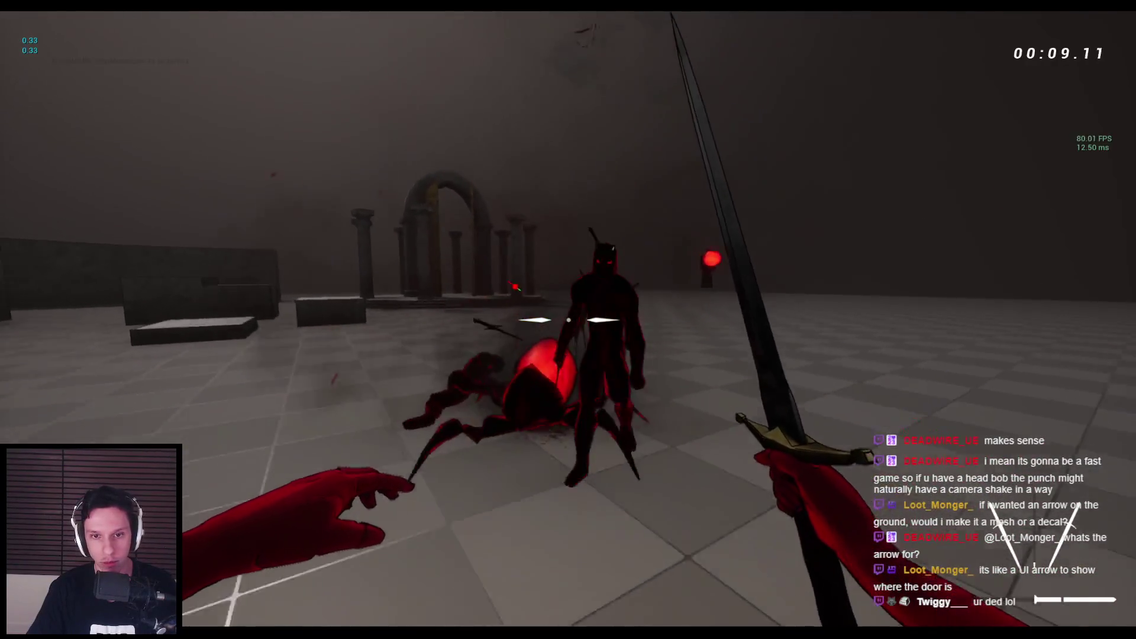
pyautogui.click(569, 320)
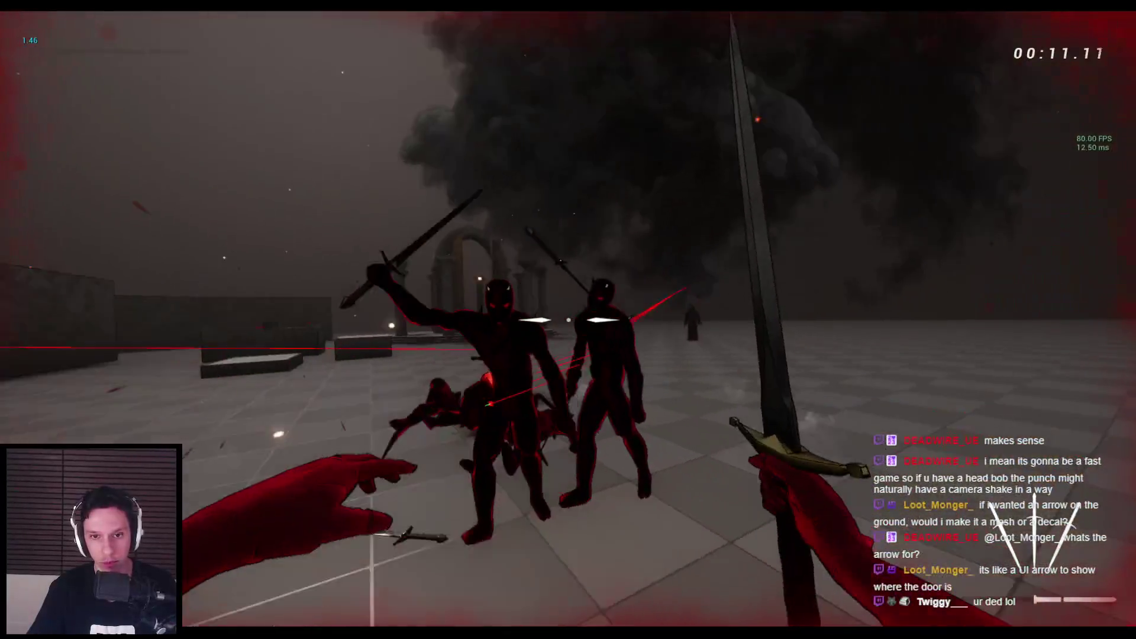
# Step: Restart with R and punch and slash the spiders and horned demons until they're cleared
pyautogui.press('r')
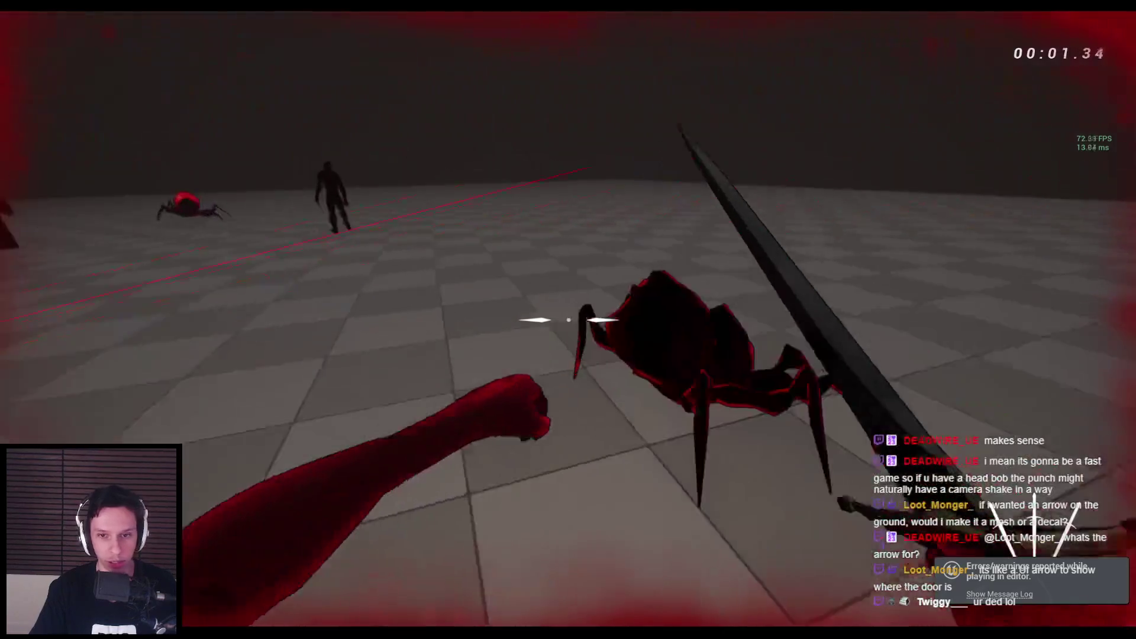
pyautogui.click(568, 319)
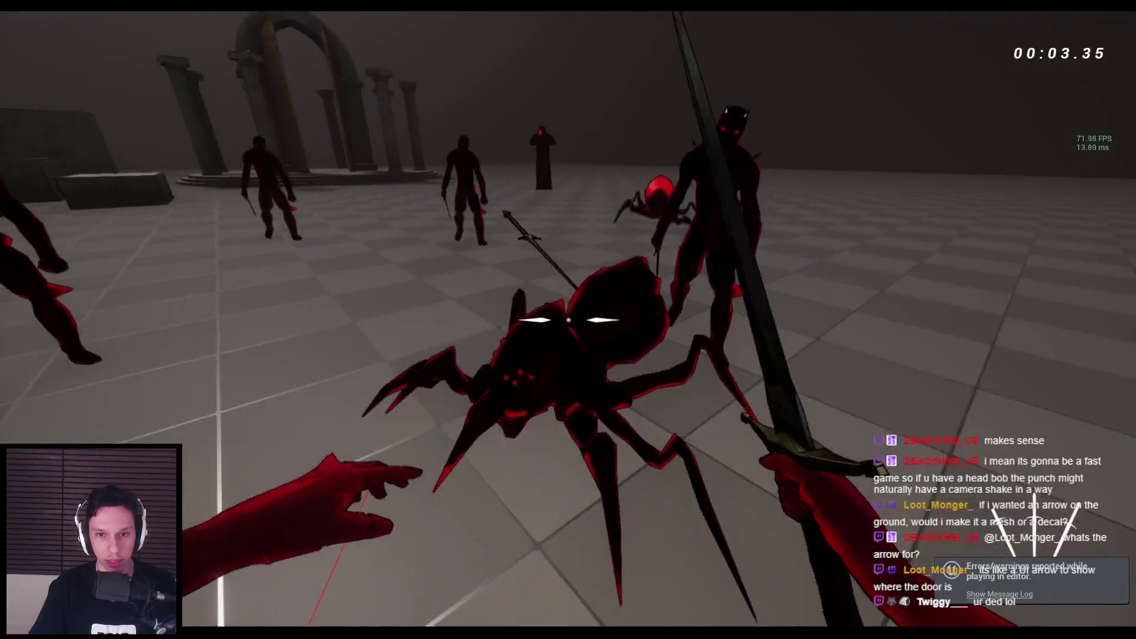
pyautogui.click(568, 320)
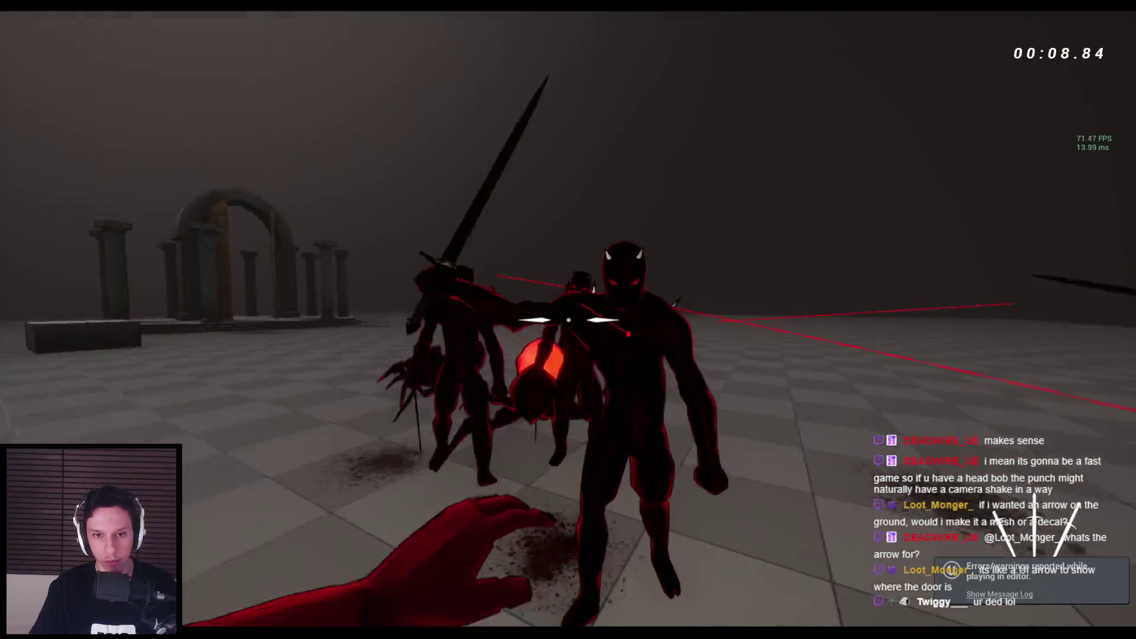
pyautogui.click(567, 319)
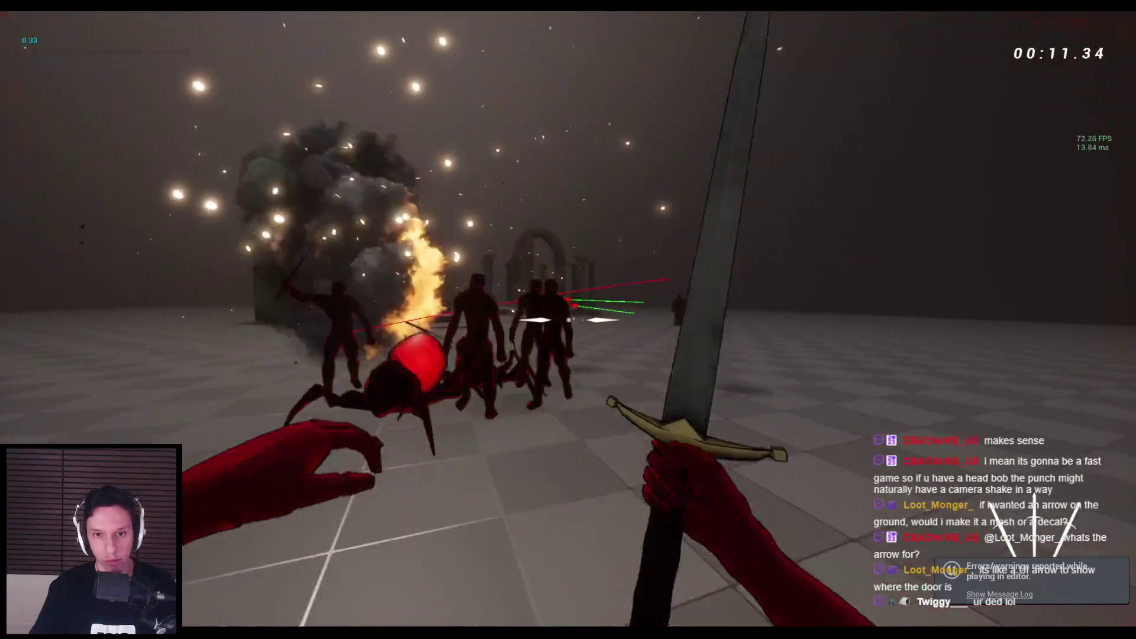
pyautogui.click(568, 319)
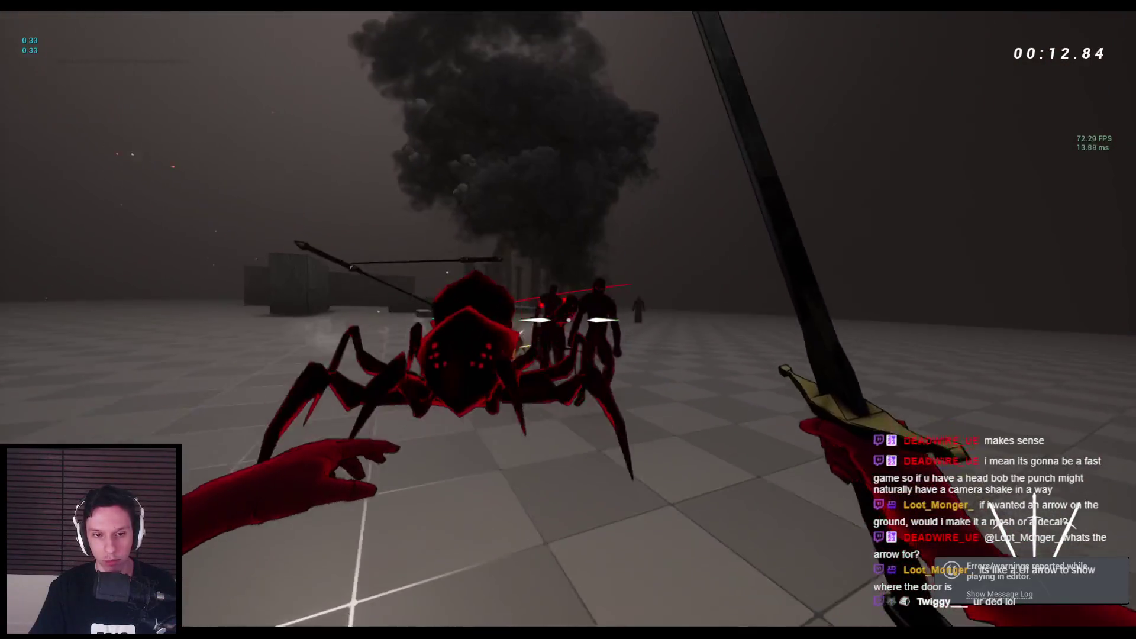
pyautogui.click(568, 320)
pyautogui.click(568, 320)
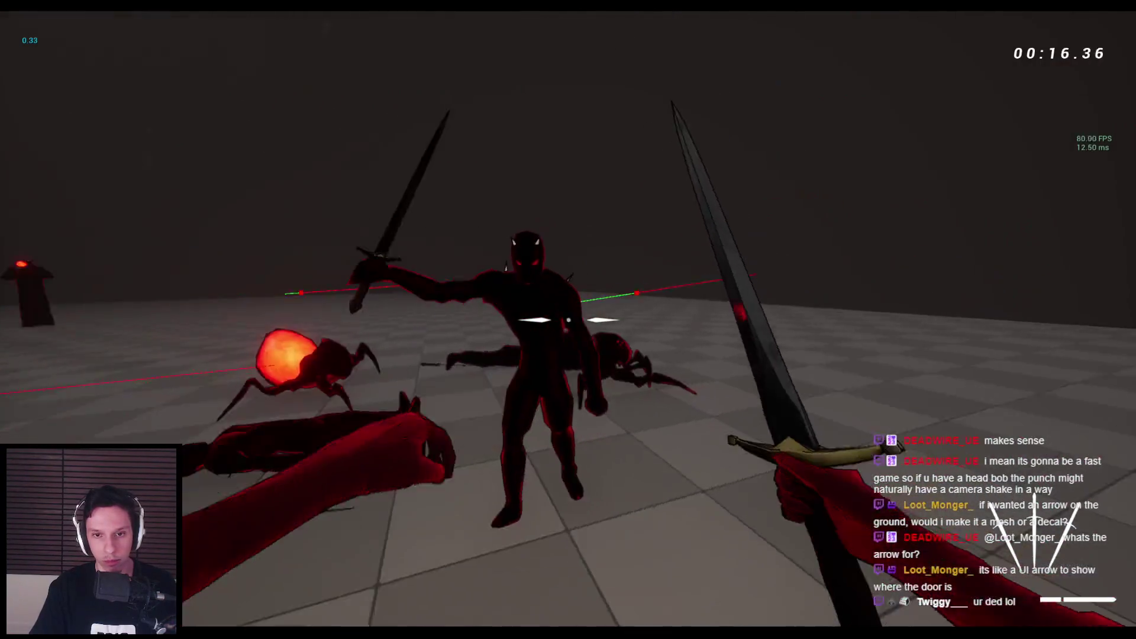
pyautogui.click(568, 320)
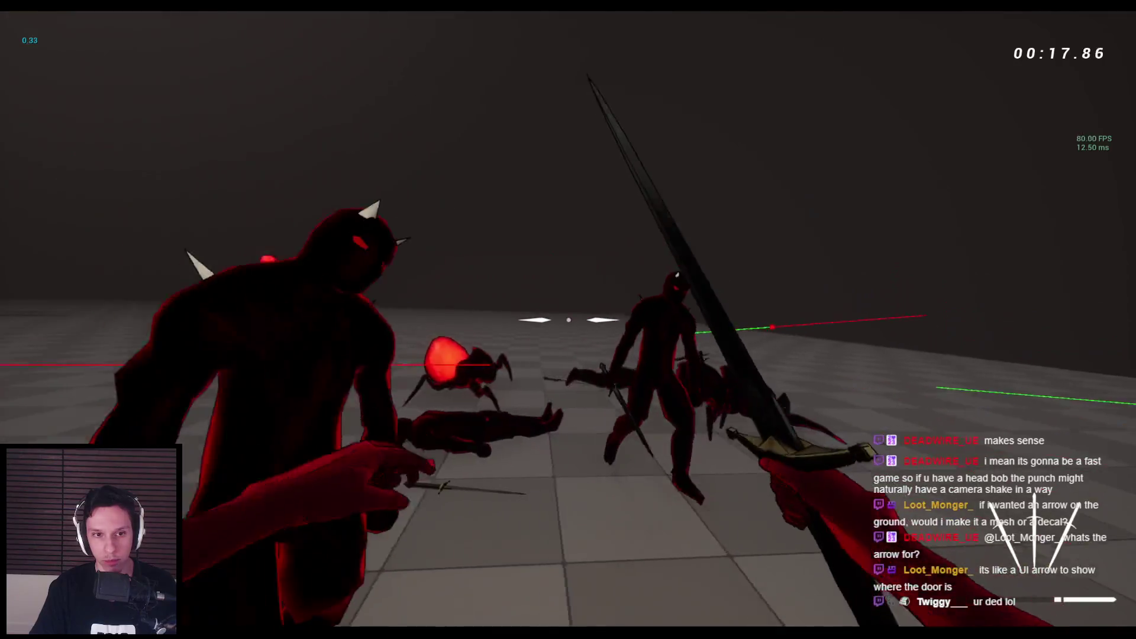
pyautogui.click(568, 320)
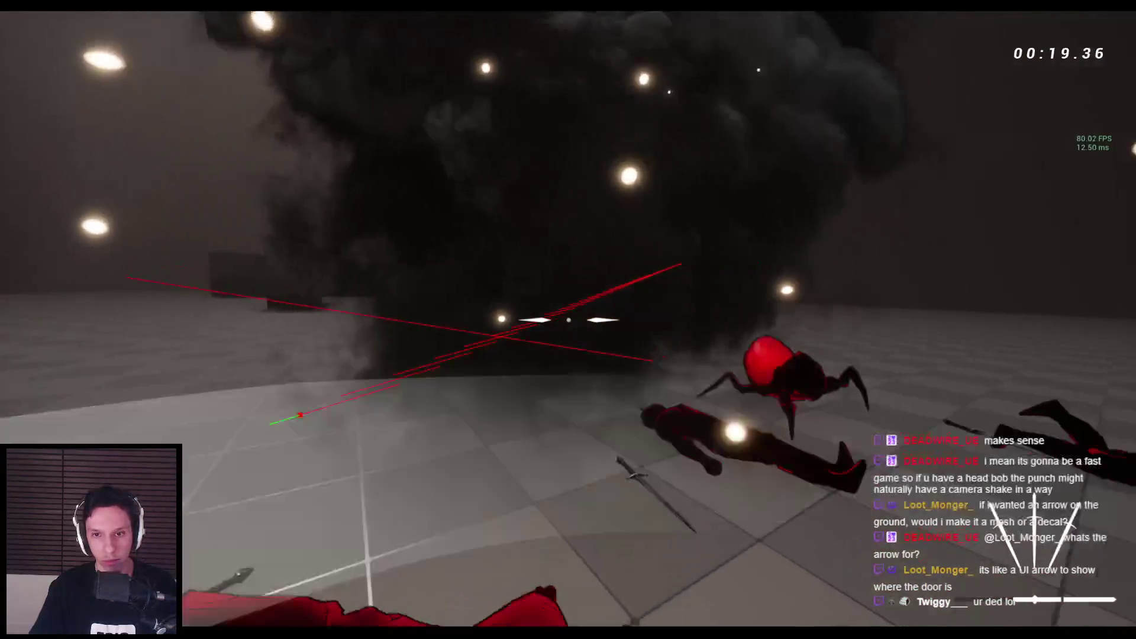
pyautogui.click(568, 320)
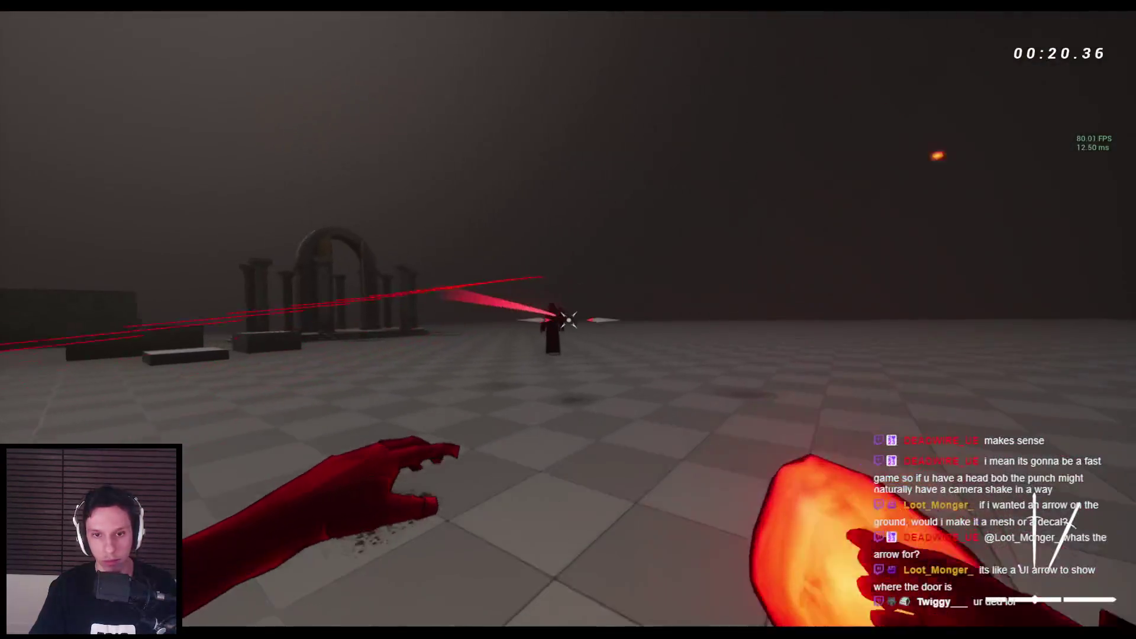
# Step: Jump and wall-run along the stone walls onto a ledge, then punch the large stone block
pyautogui.press('space')
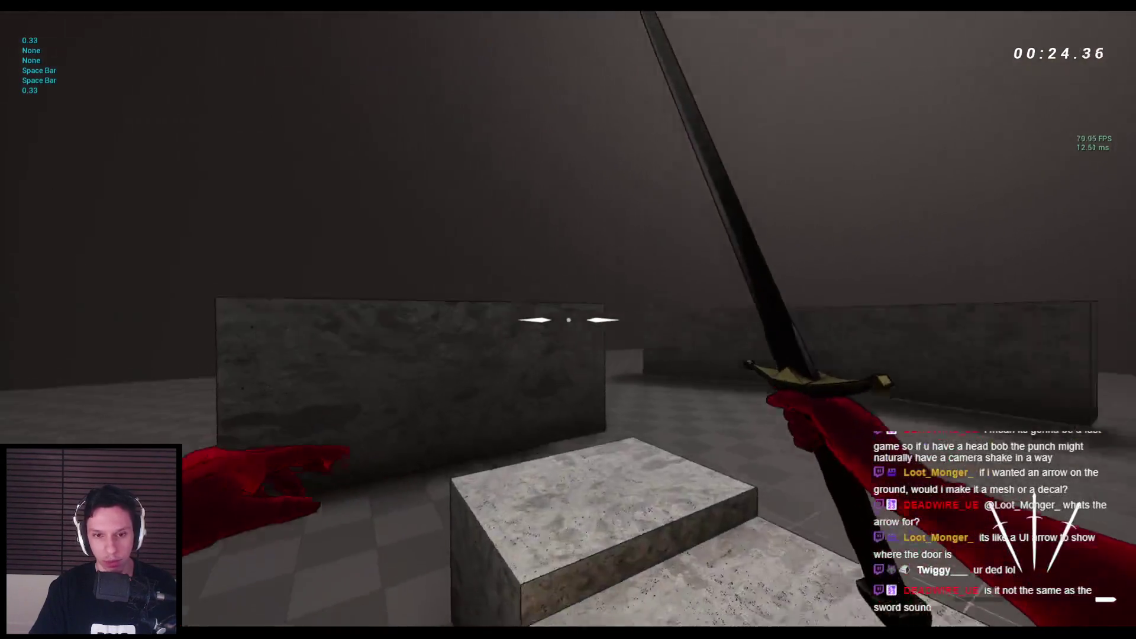
pyautogui.press('space')
pyautogui.press('space')
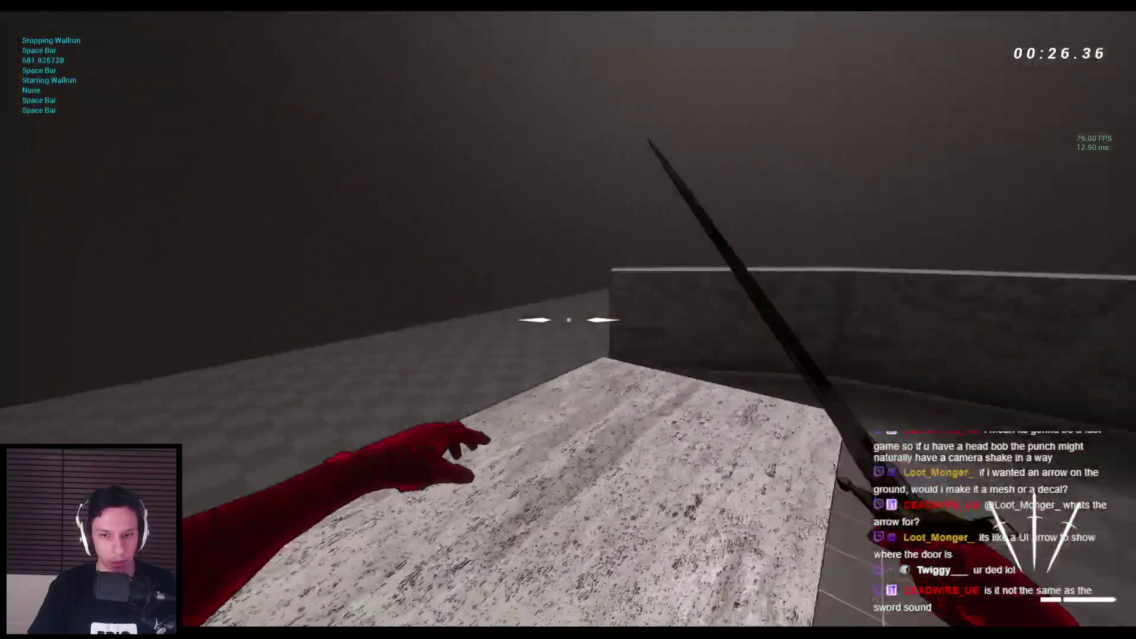
pyautogui.press('space')
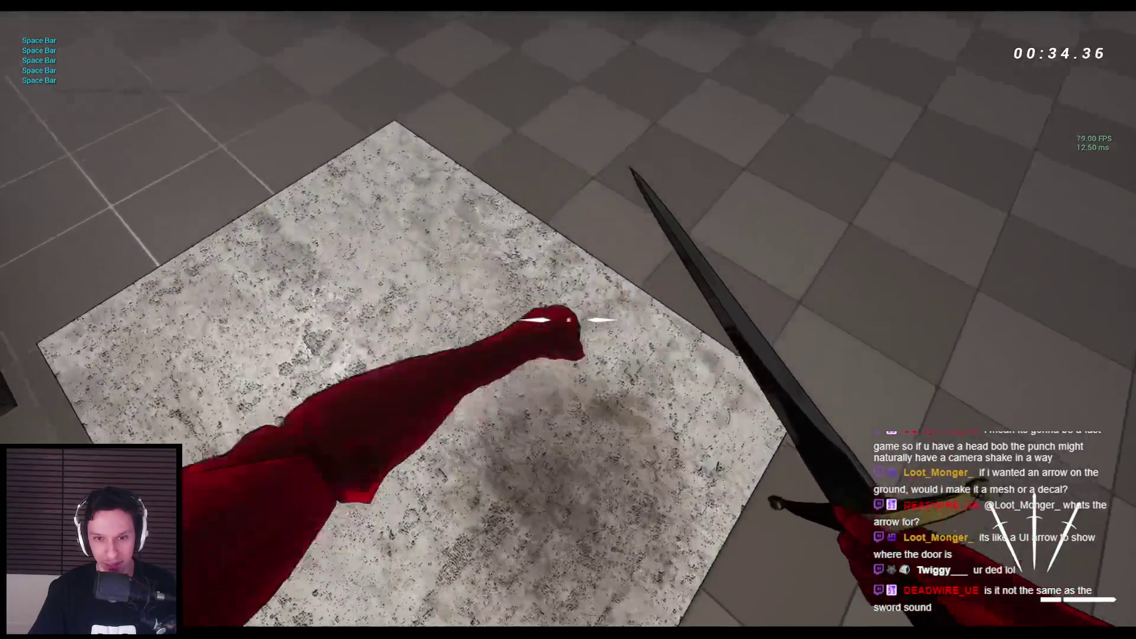
pyautogui.press('w')
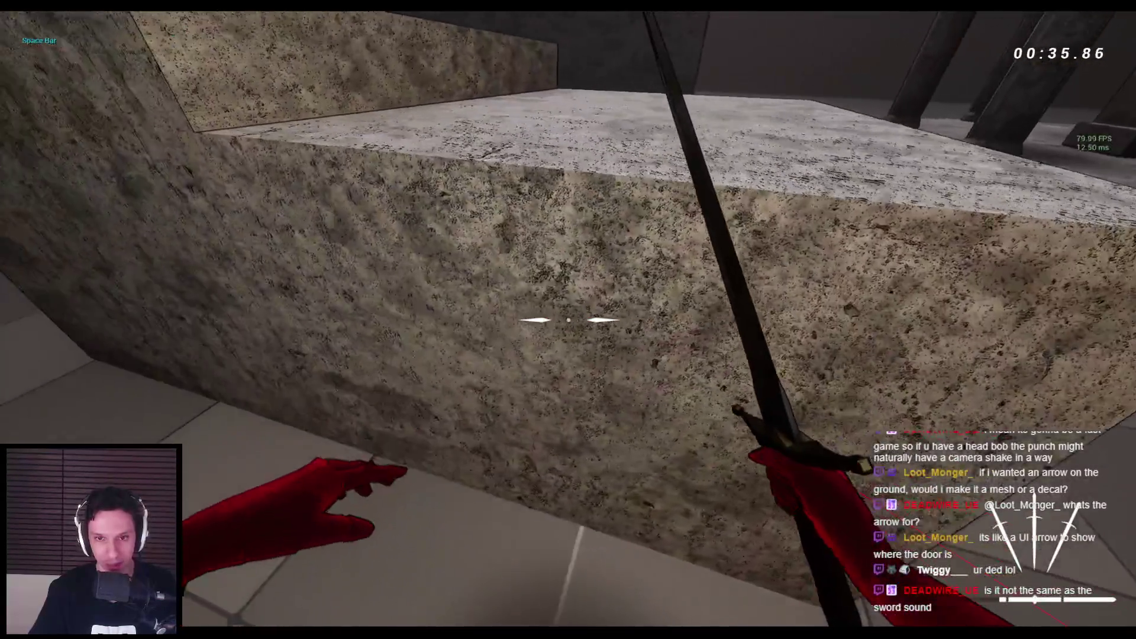
pyautogui.click(568, 320)
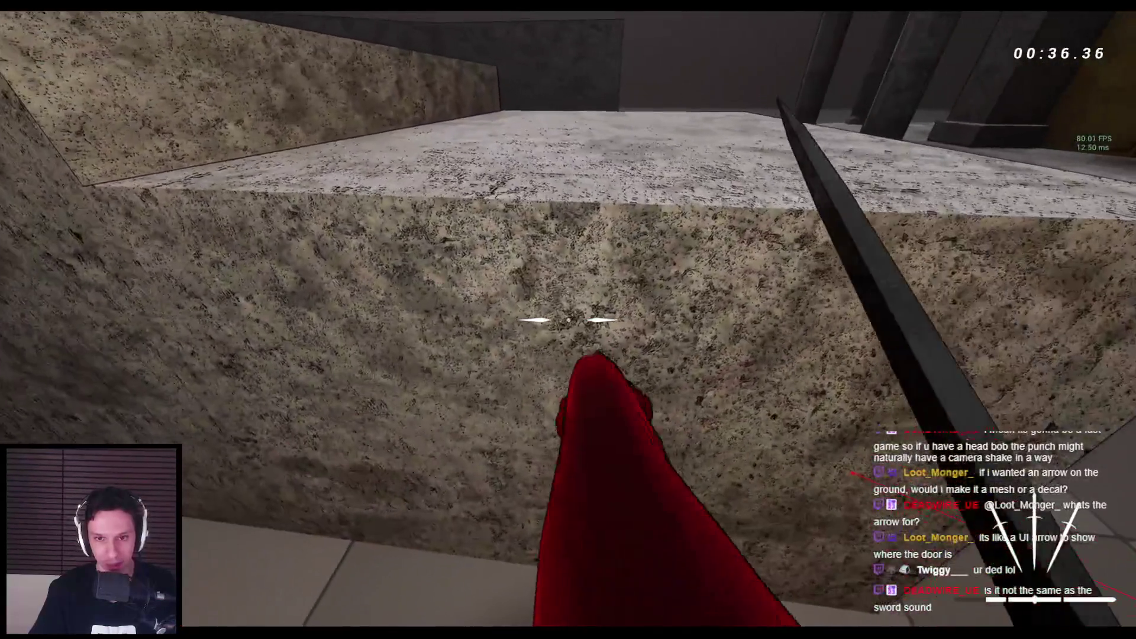
pyautogui.click(569, 320)
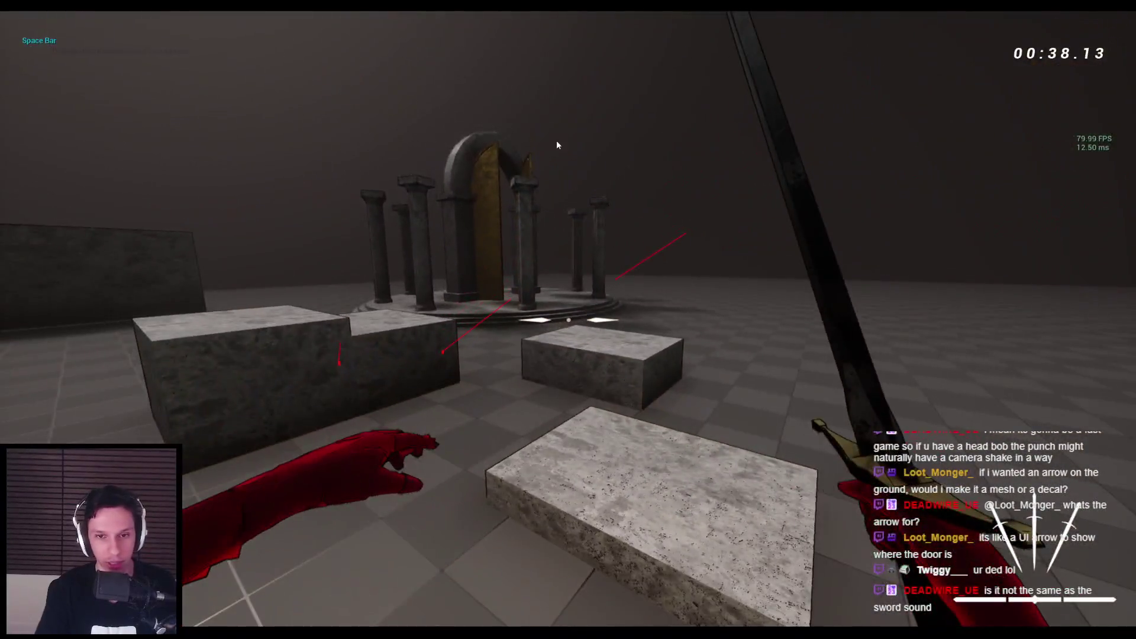
pyautogui.press('Escape')
# Step: Start a new round, advance toward the arch, and slash horned enemies and a spider until dying
pyautogui.hotkey('alt', 'p')
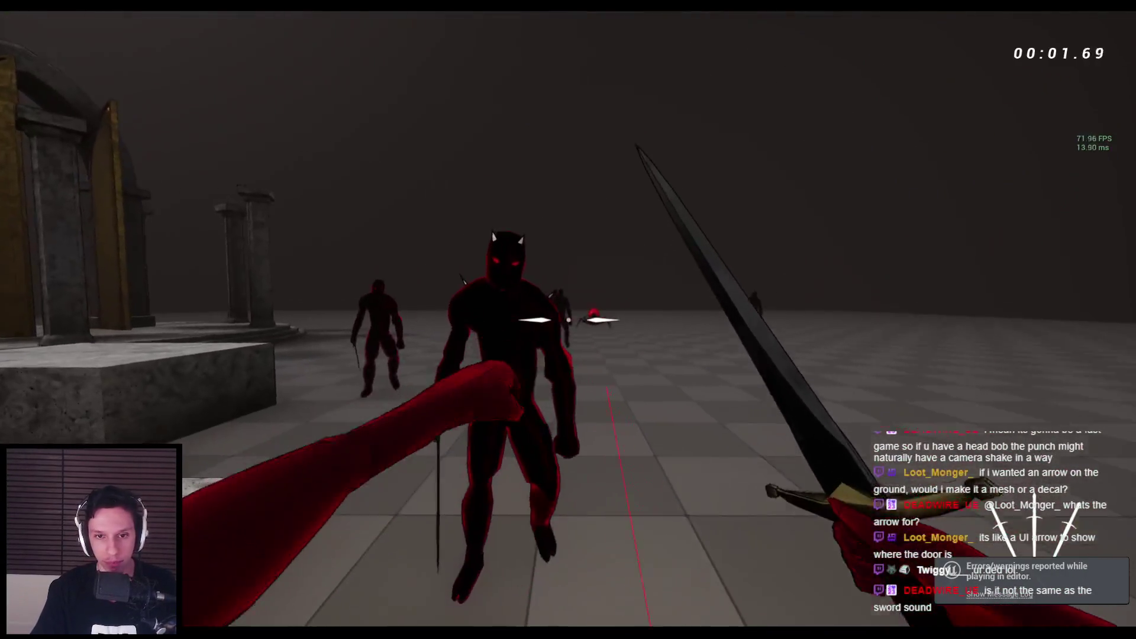
pyautogui.press('w')
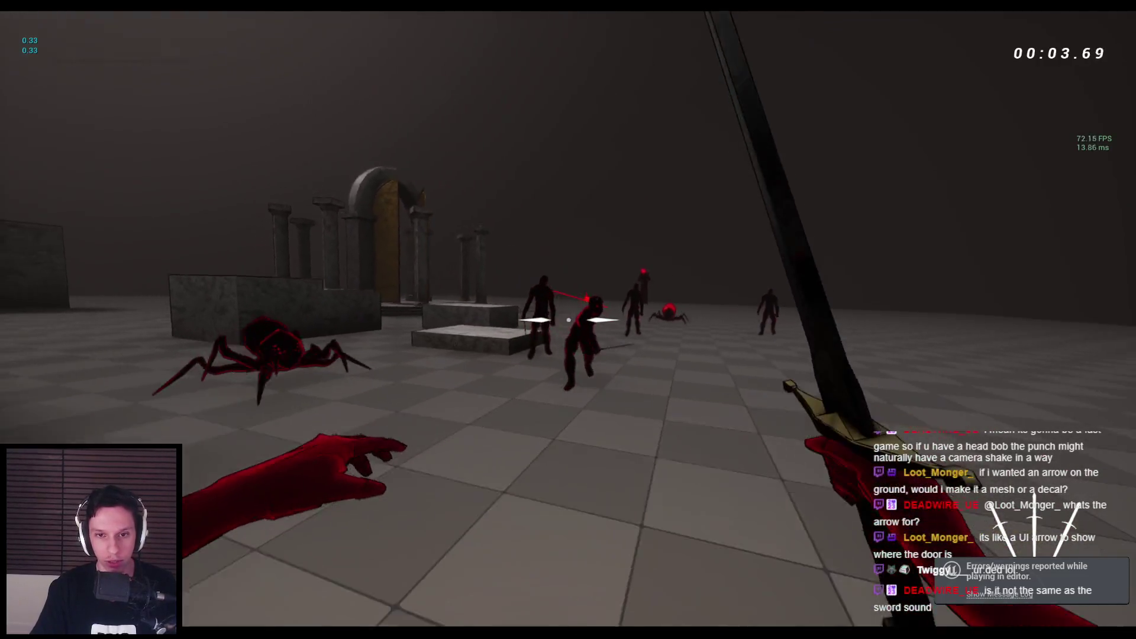
pyautogui.click(568, 320)
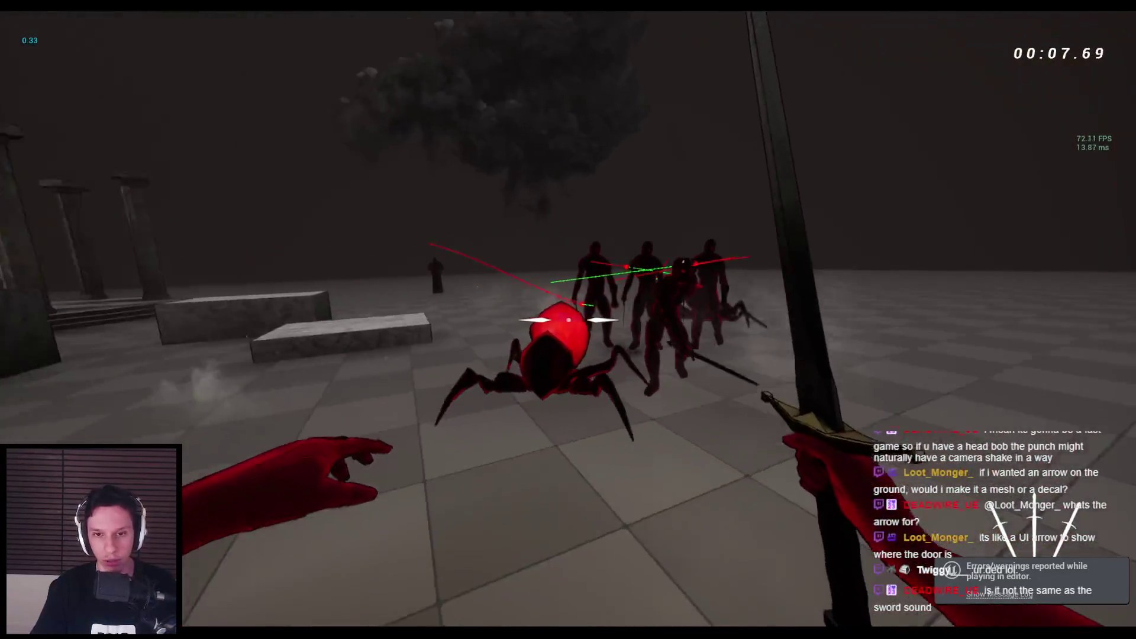
pyautogui.click(567, 320)
pyautogui.click(568, 319)
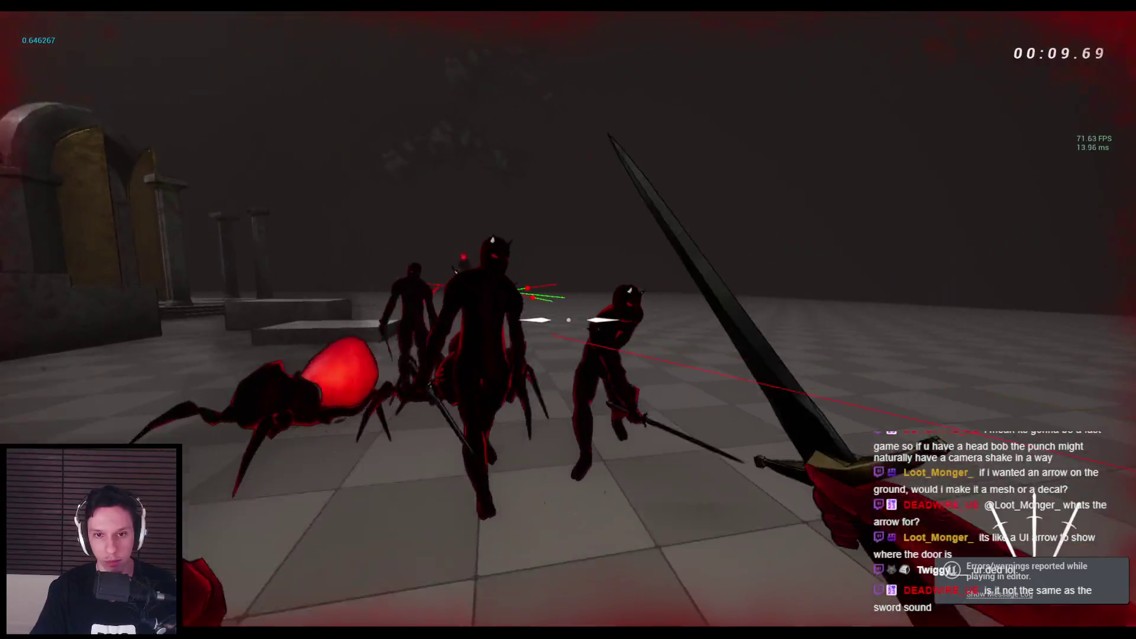
pyautogui.click(568, 320)
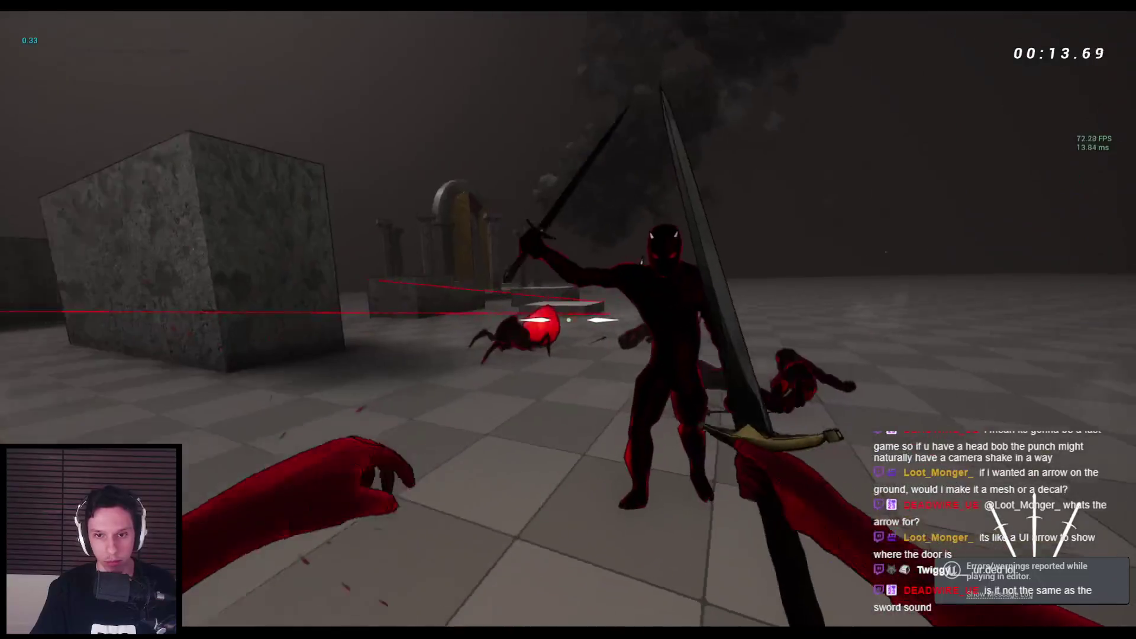
# Step: Restart with R and slash and blast through the spider and demon wave
pyautogui.press('r')
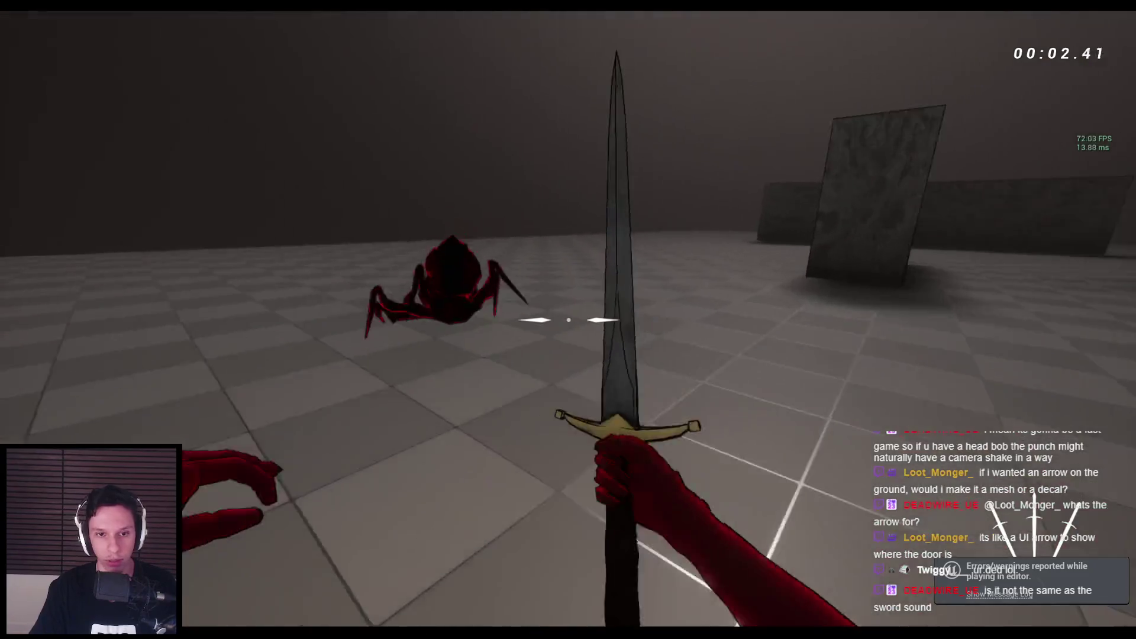
pyautogui.click(569, 320)
pyautogui.click(568, 320)
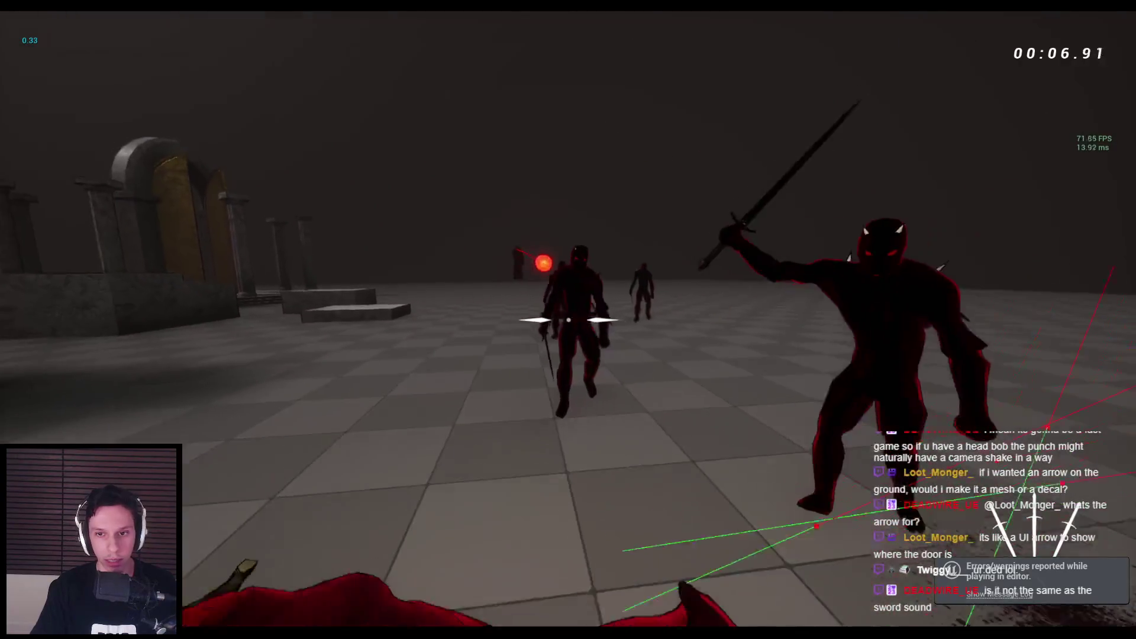
pyautogui.click(567, 320)
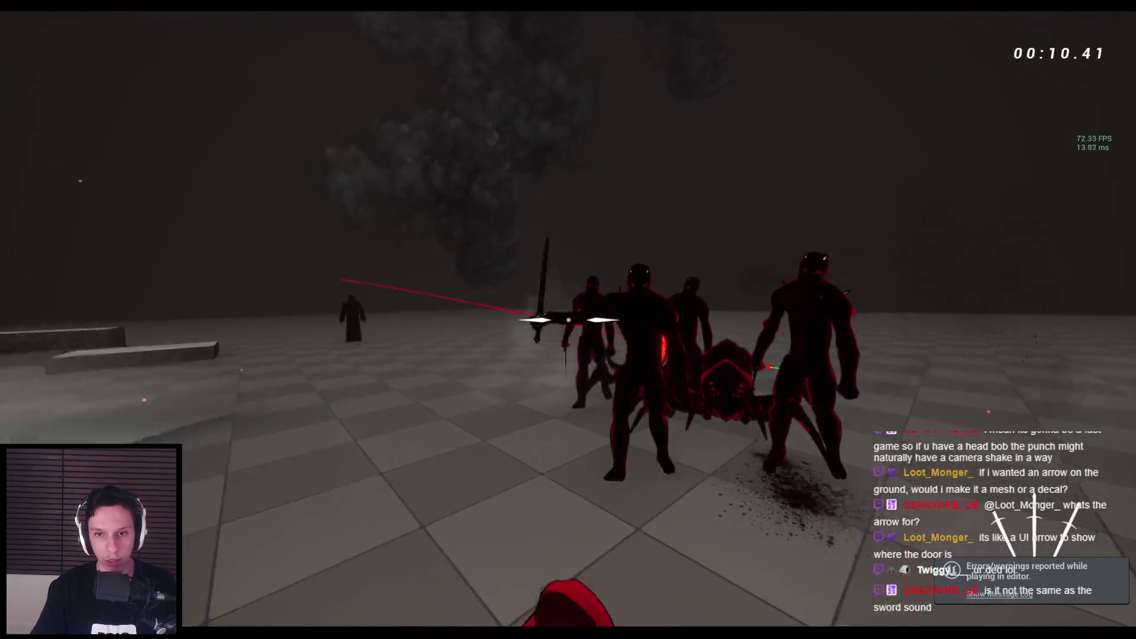
pyautogui.click(568, 320)
pyautogui.click(568, 320)
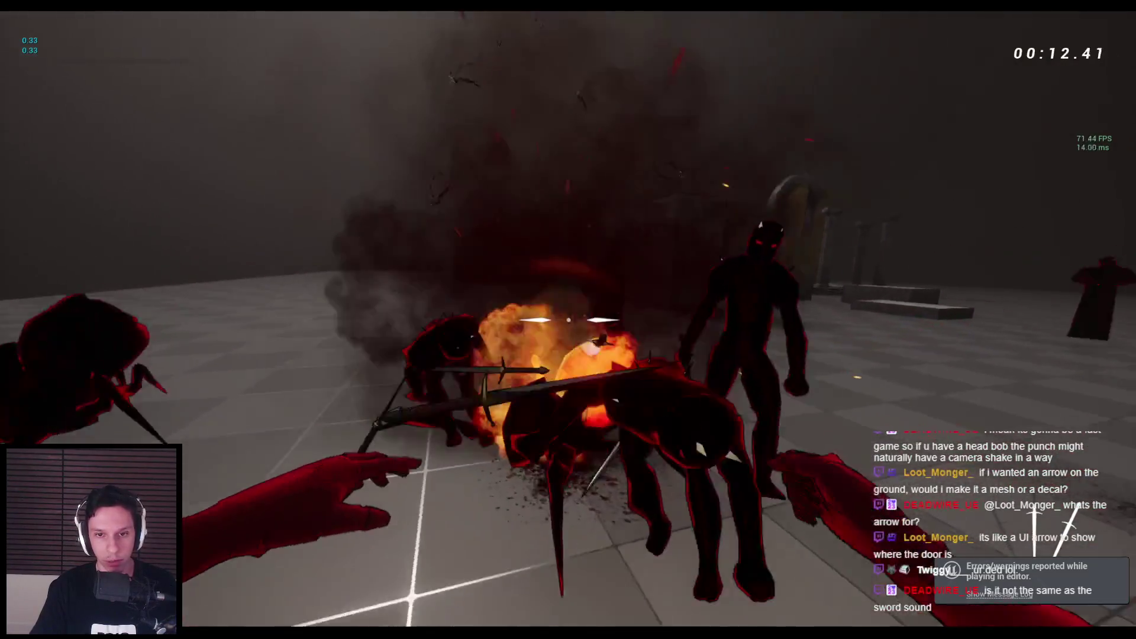
pyautogui.click(568, 319)
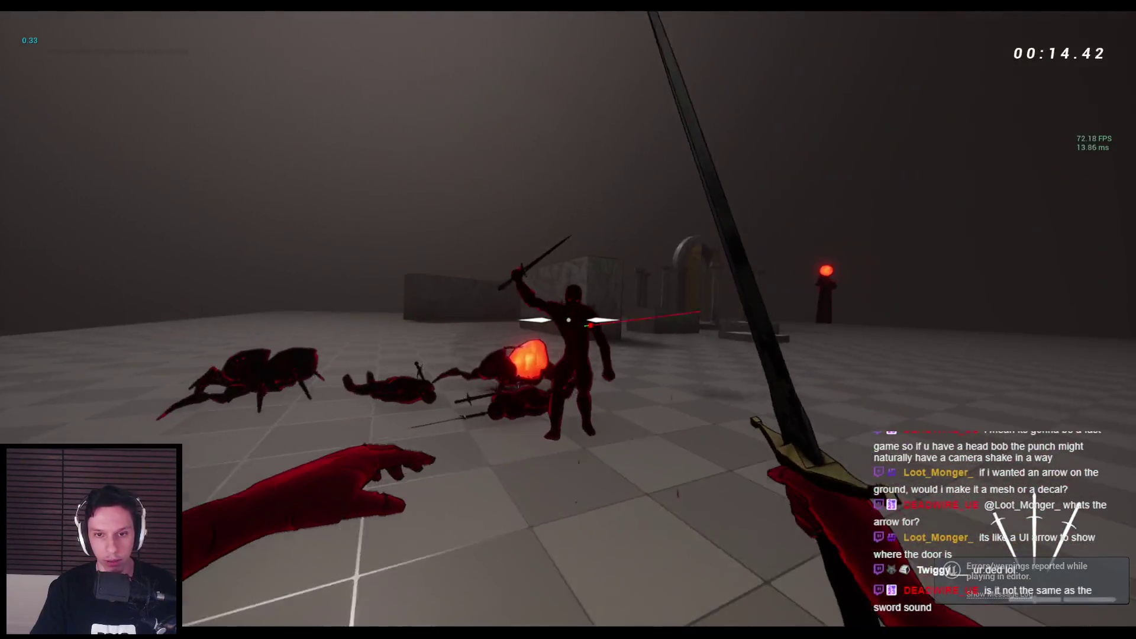
pyautogui.click(567, 319)
pyautogui.click(568, 319)
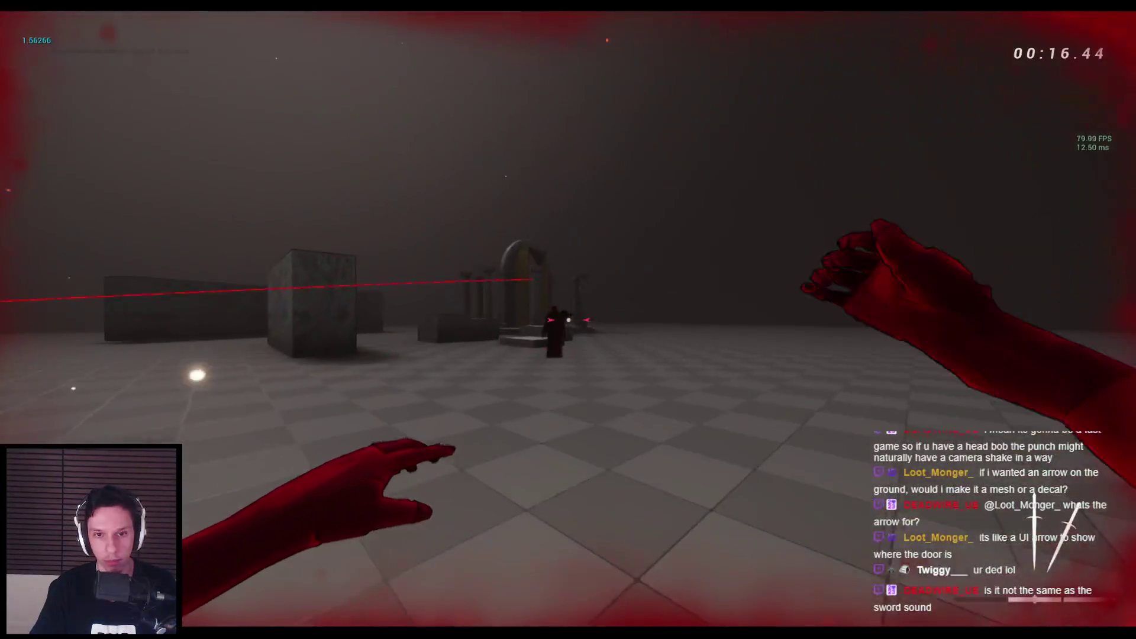
pyautogui.click(568, 320)
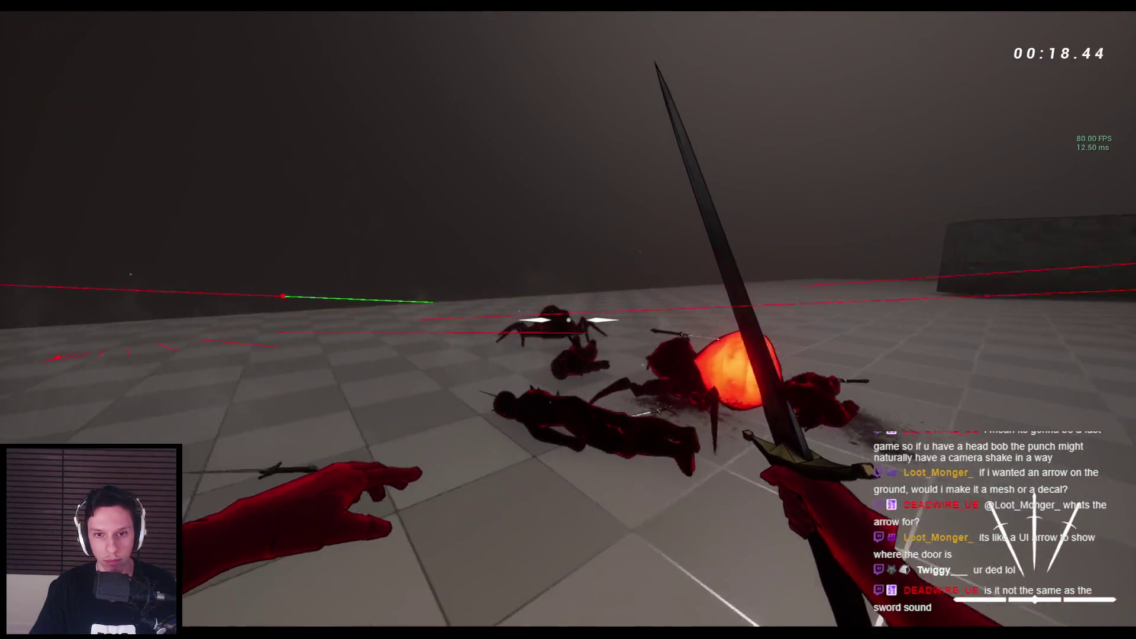
pyautogui.click(568, 321)
# Step: Wall-run over the walls toward the pillared gate and drop onto the open floor
pyautogui.press('space')
pyautogui.press('space')
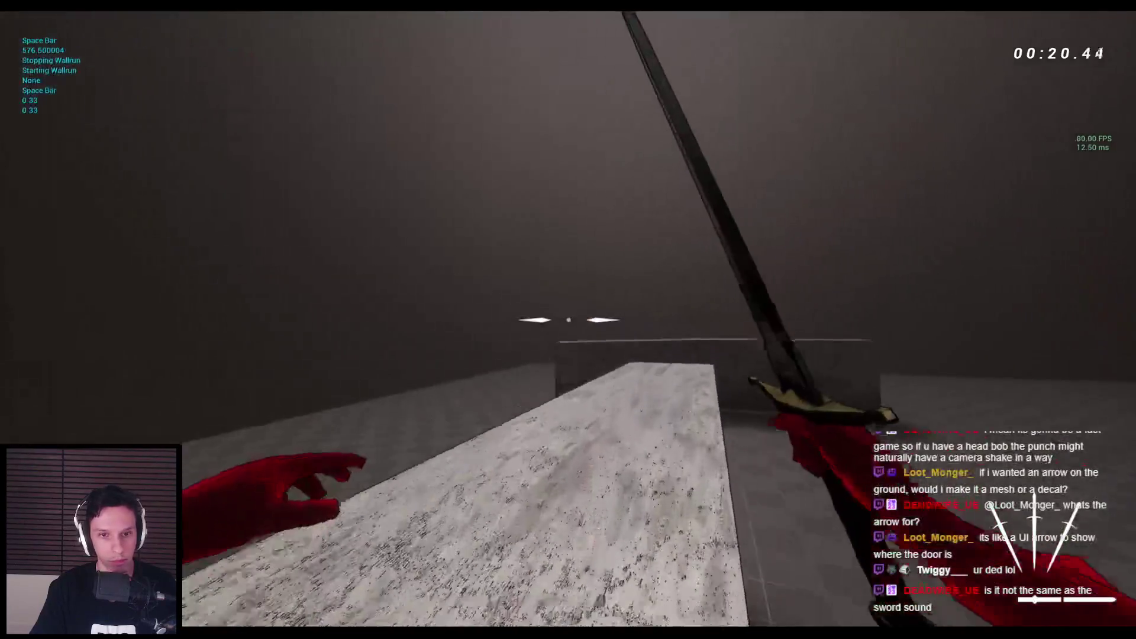
pyautogui.press('w')
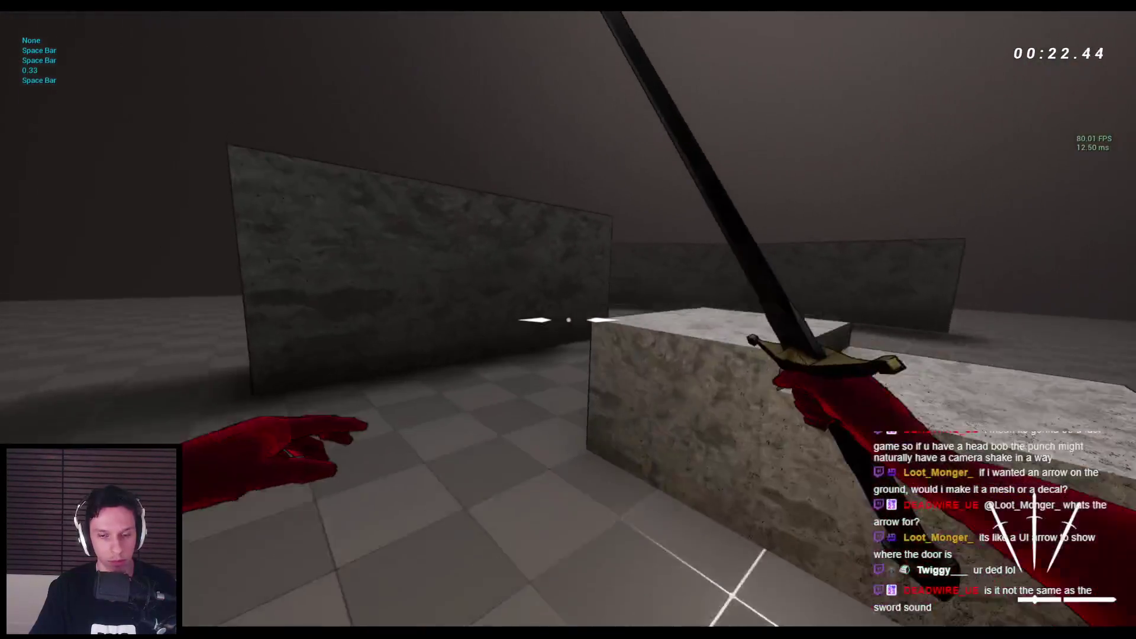
pyautogui.press('space')
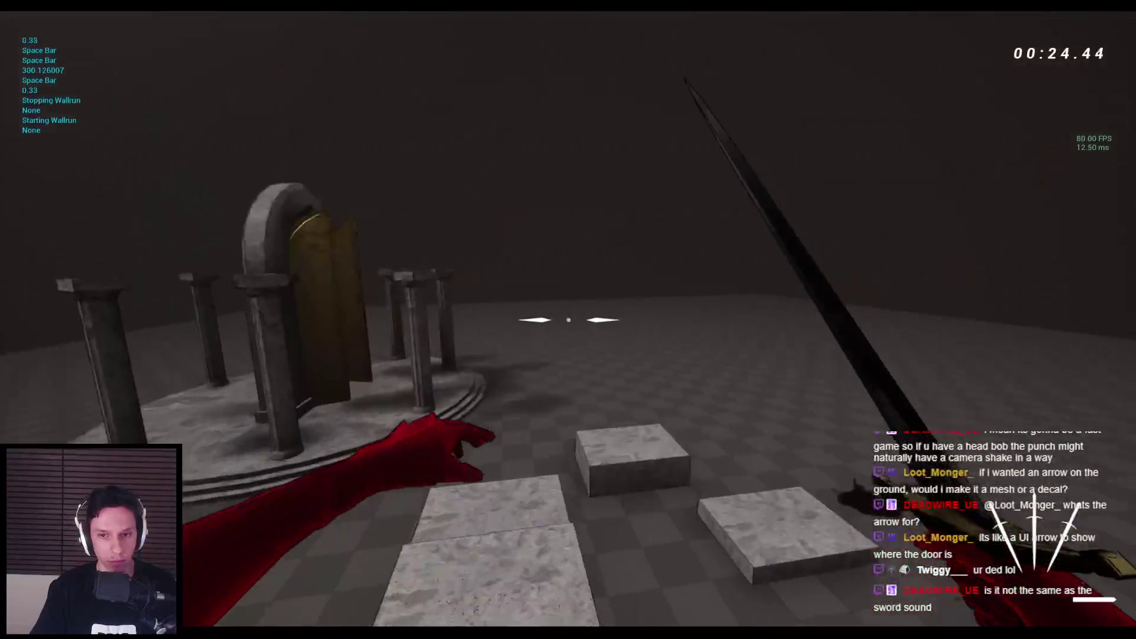
pyautogui.press('space')
pyautogui.press('space')
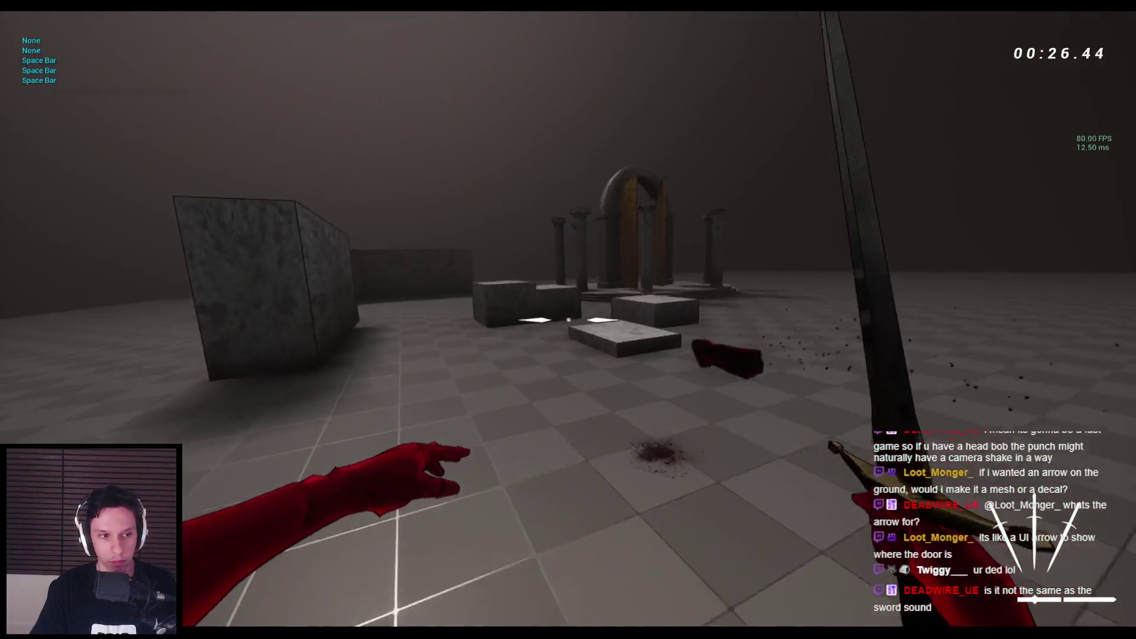
# Step: Restart the play session and punch the spiders and horned enemies back as they close in
pyautogui.press('Escape')
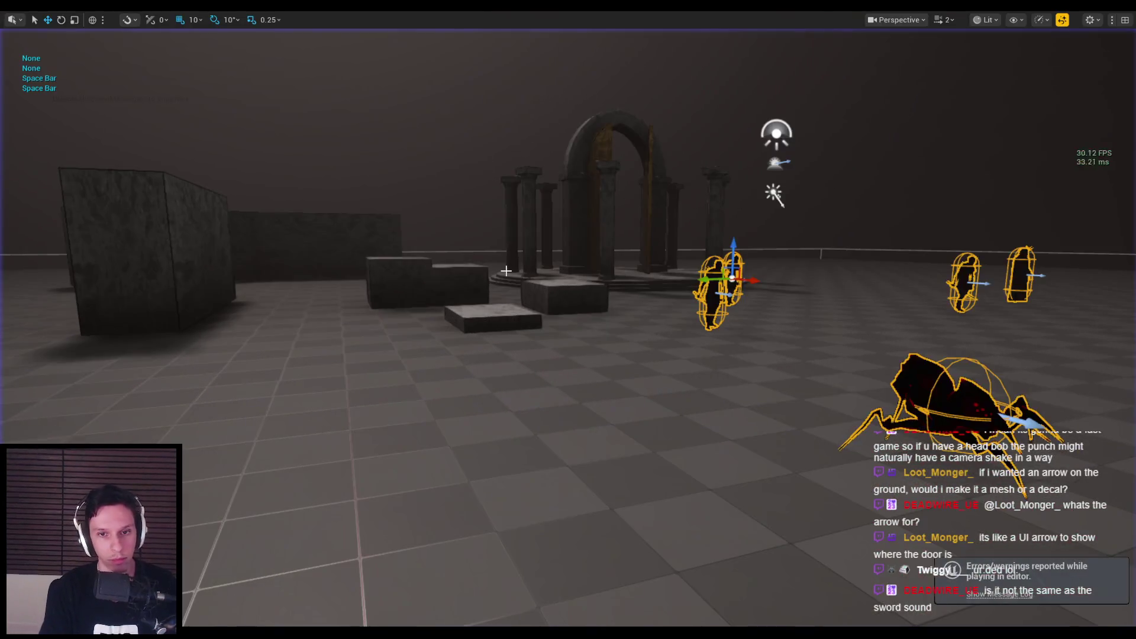
pyautogui.hotkey('alt', 'p')
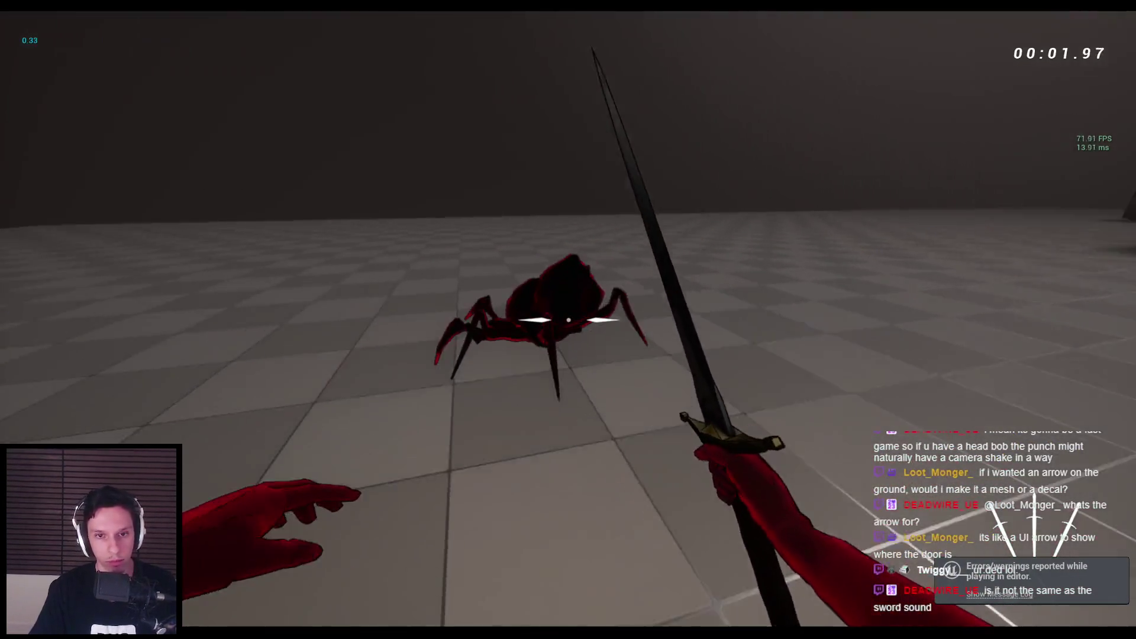
pyautogui.click(568, 320)
pyautogui.click(569, 320)
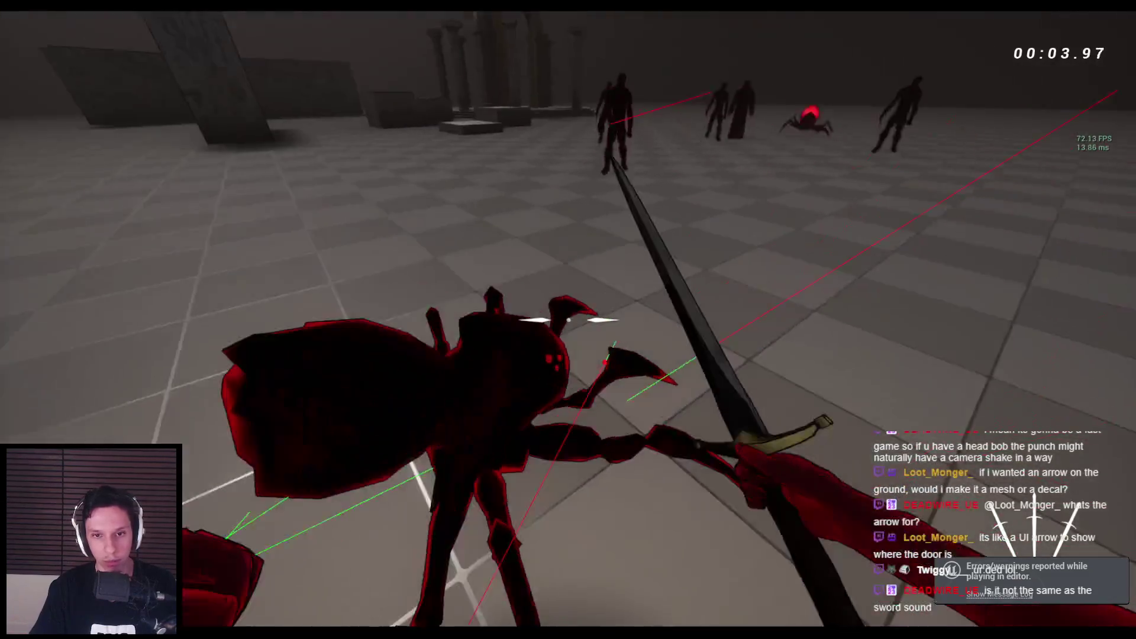
pyautogui.click(568, 320)
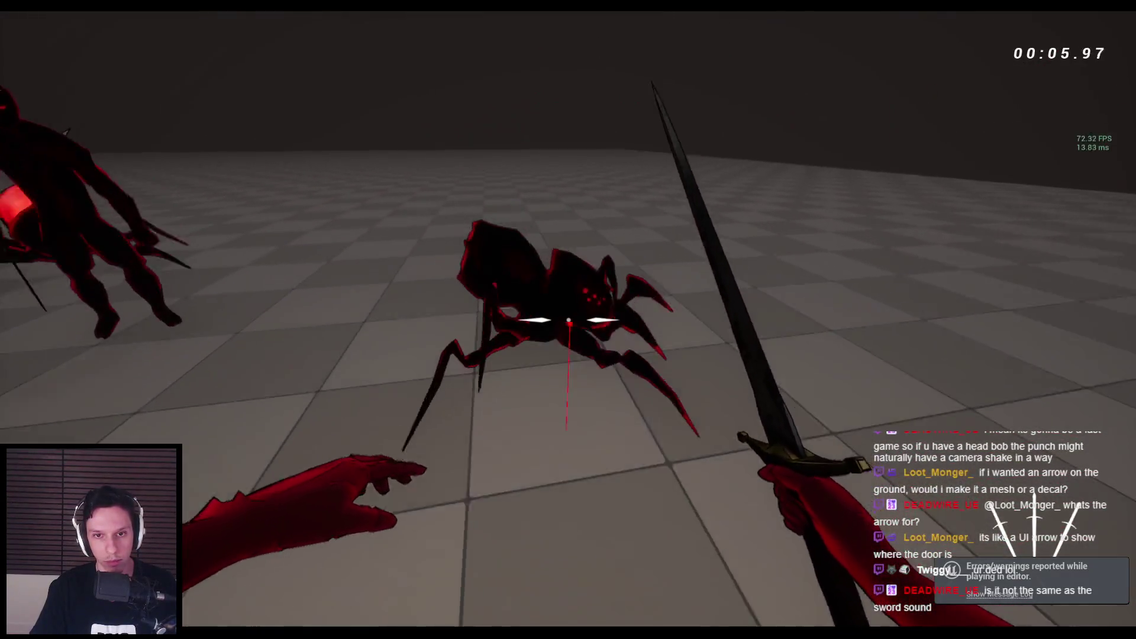
pyautogui.click(568, 319)
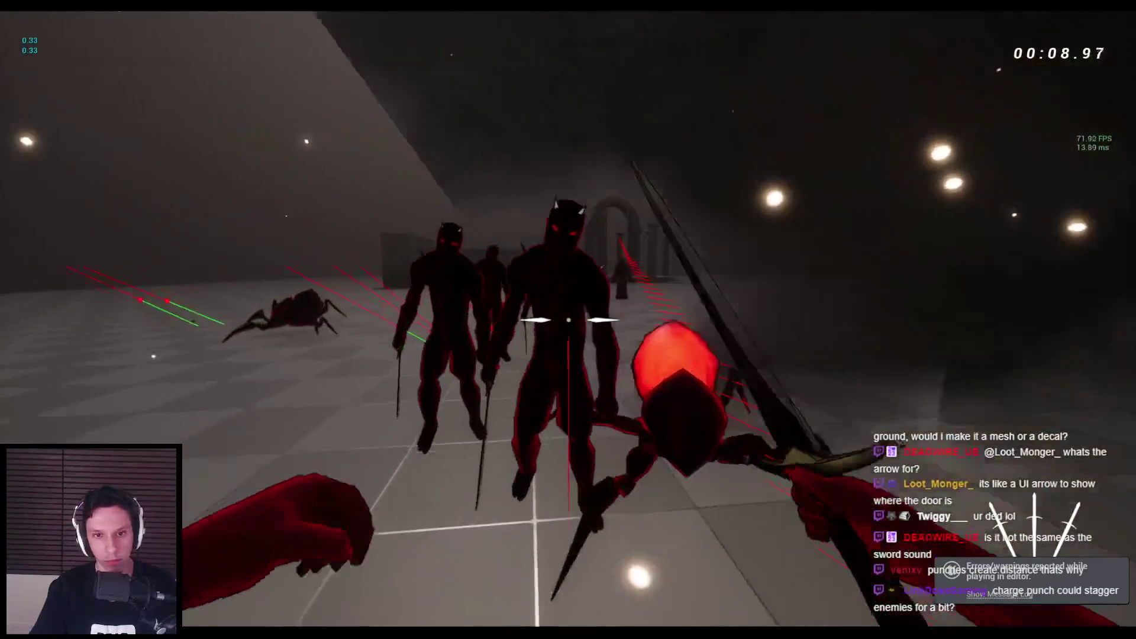
pyautogui.click(568, 319)
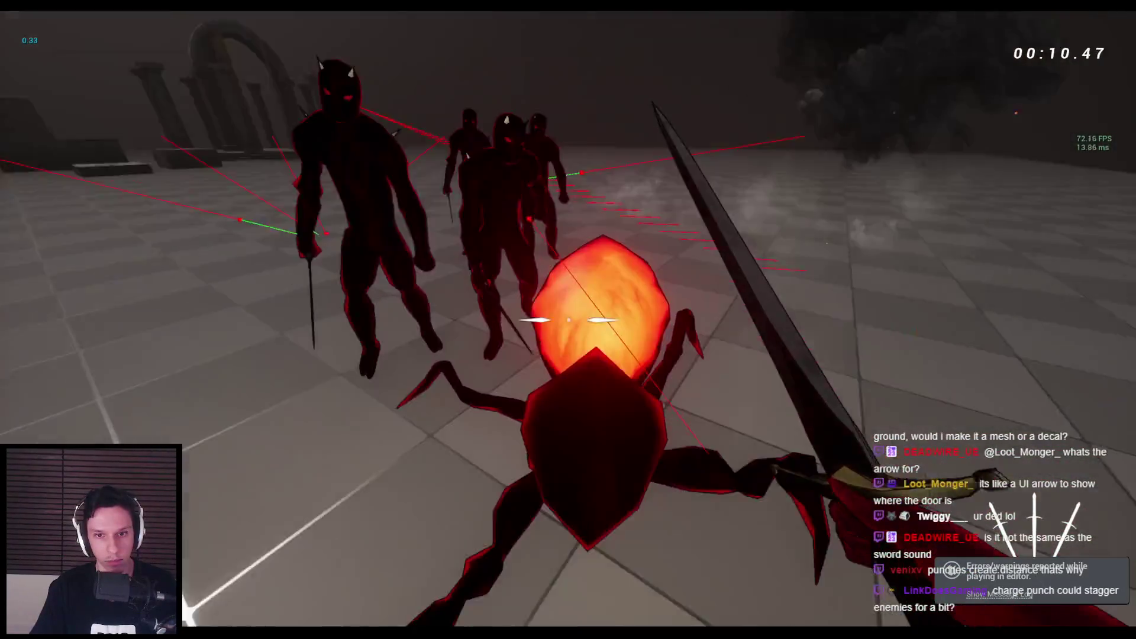
pyautogui.click(568, 320)
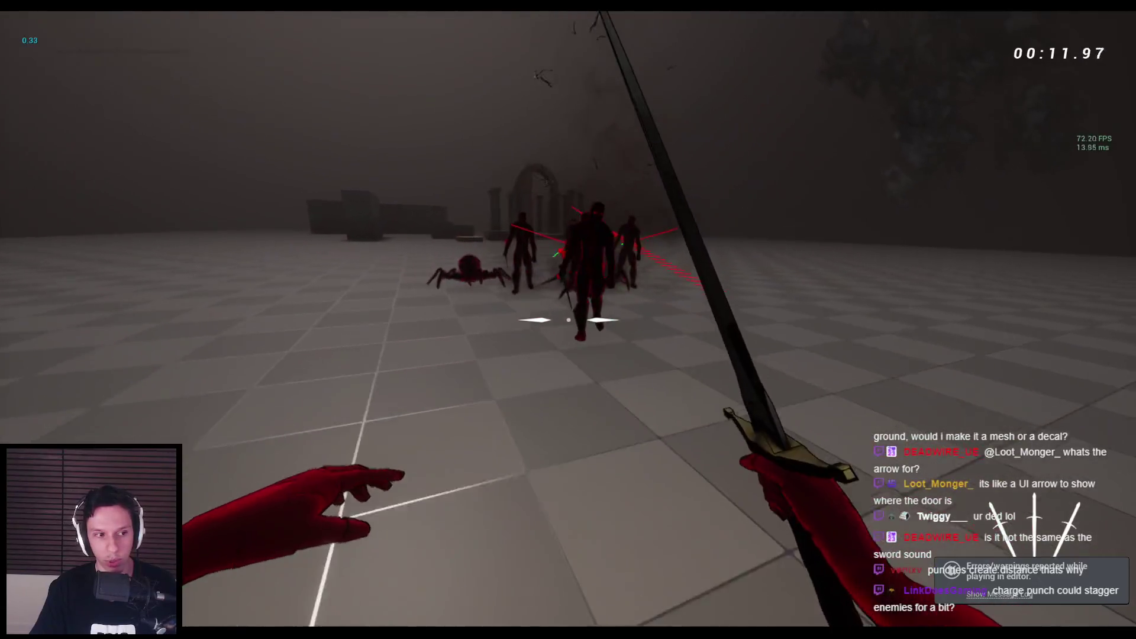
pyautogui.click(568, 320)
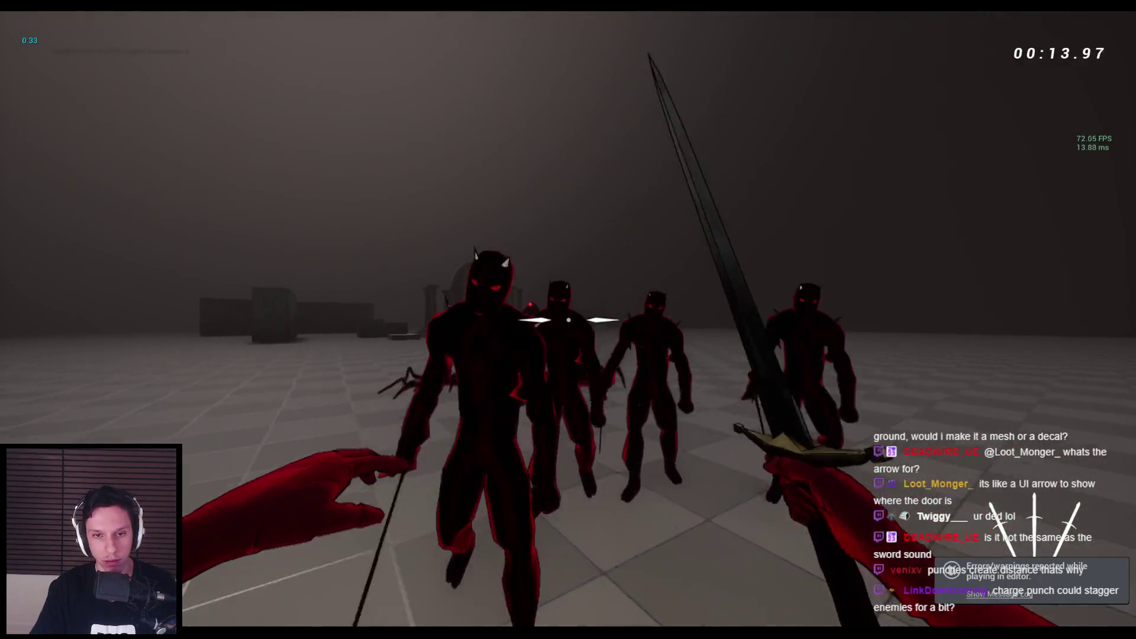
pyautogui.click(568, 320)
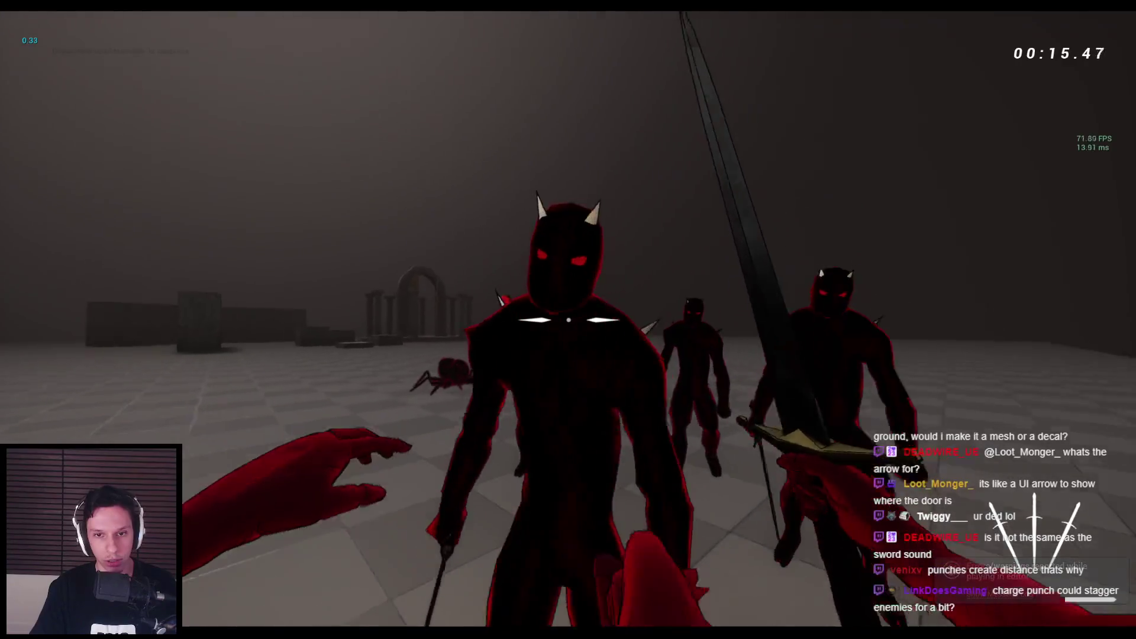
pyautogui.click(568, 320)
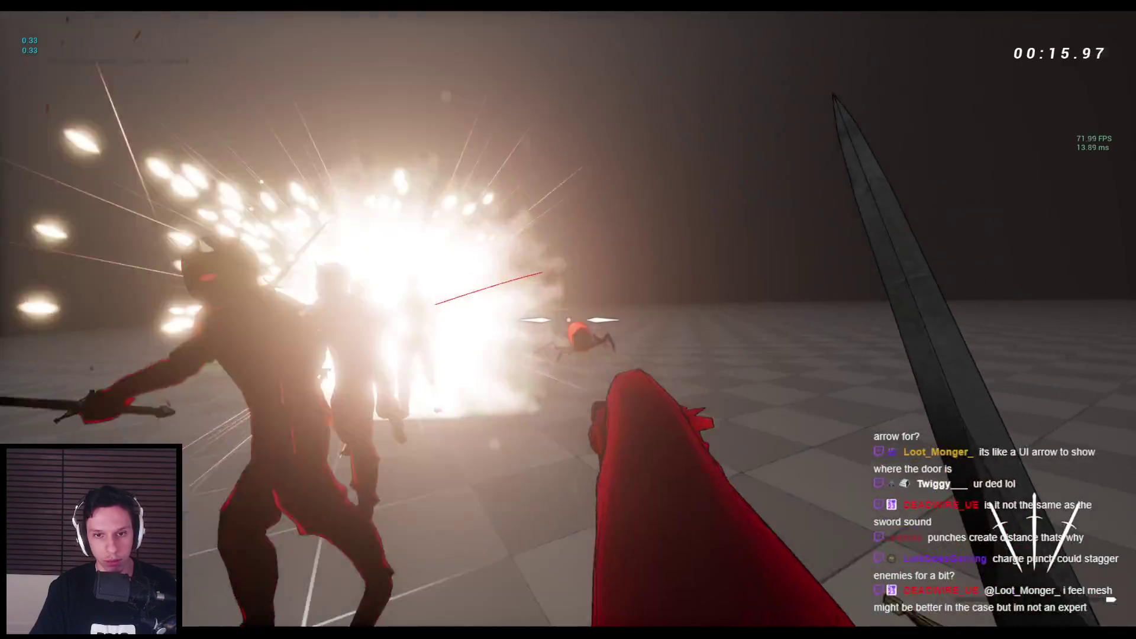
pyautogui.click(568, 320)
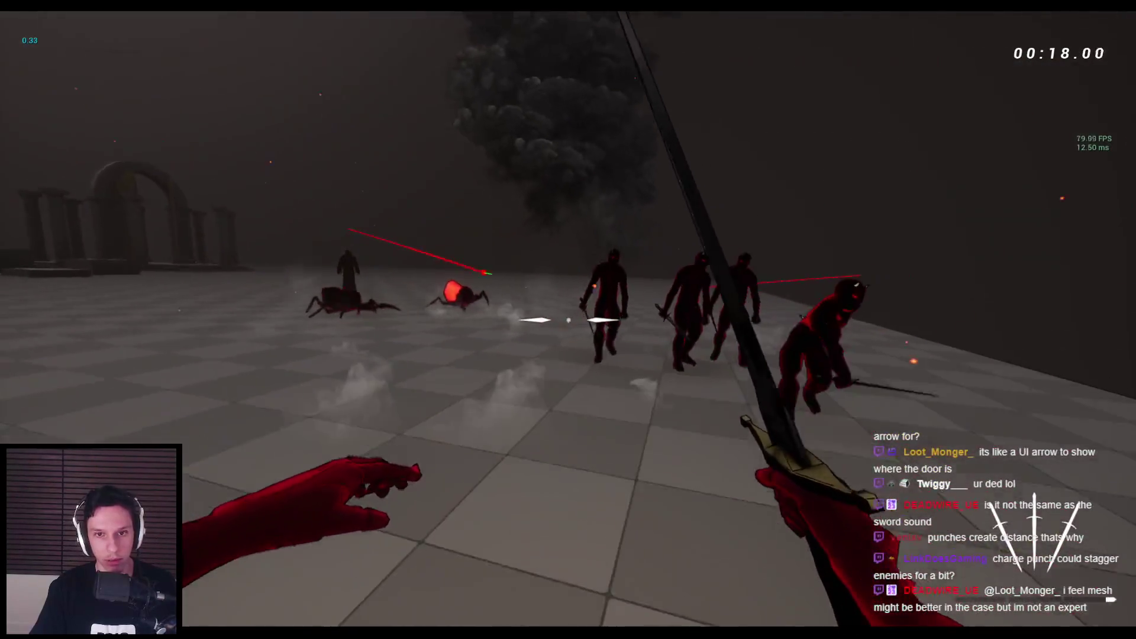
# Step: Back away, mix sword slashes and punches on the remaining horde, then end the session
pyautogui.press('s')
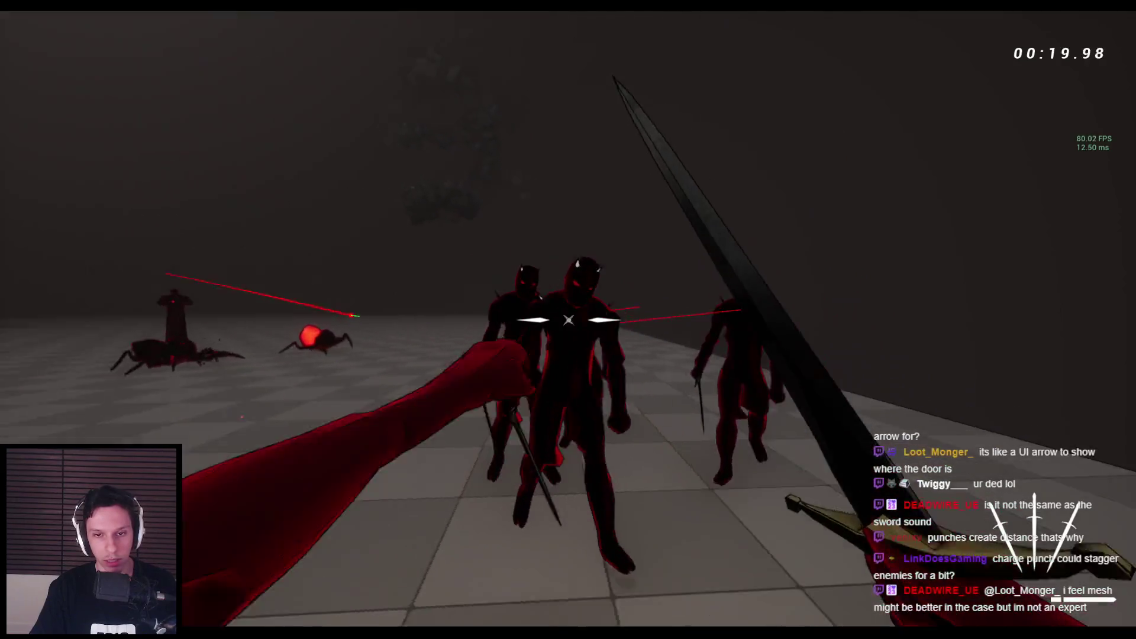
pyautogui.click(568, 320)
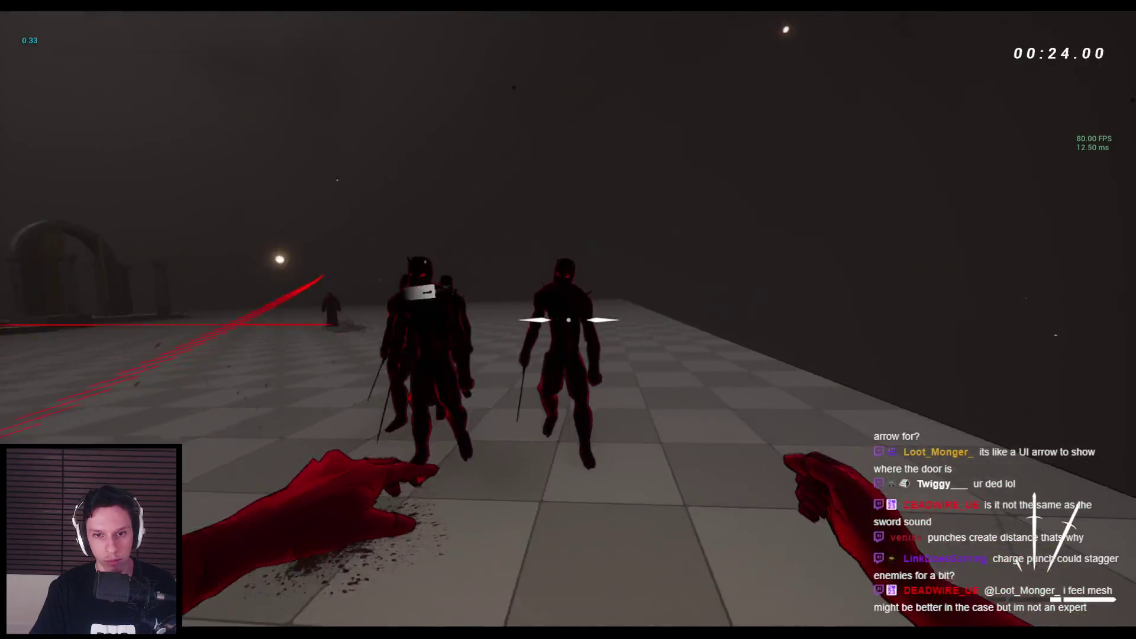
pyautogui.rightClick(568, 320)
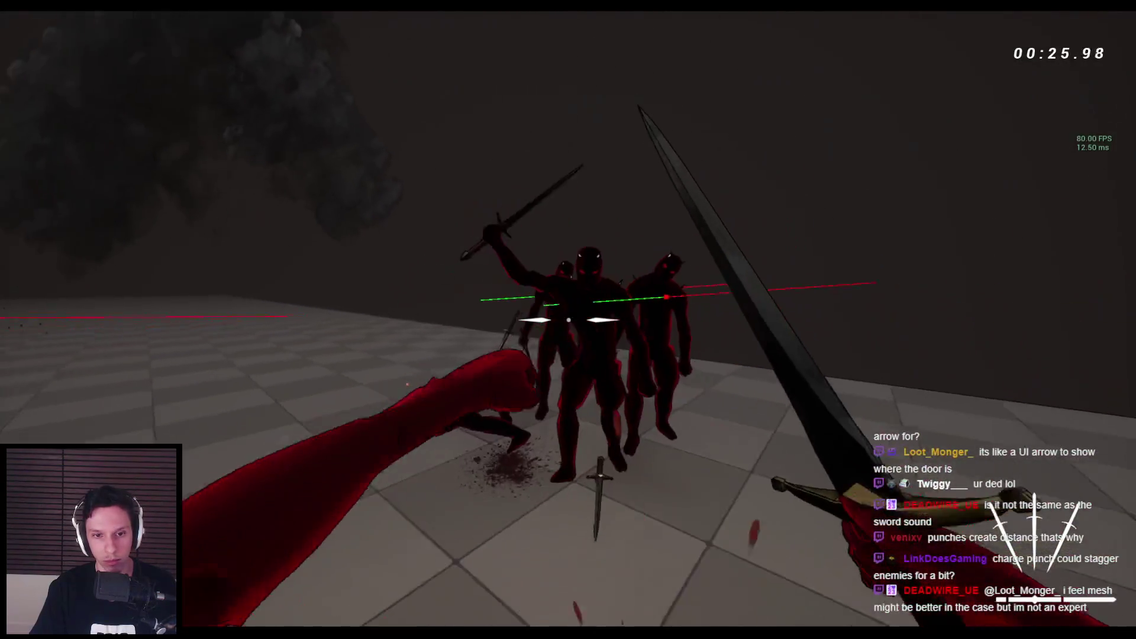
pyautogui.click(569, 320)
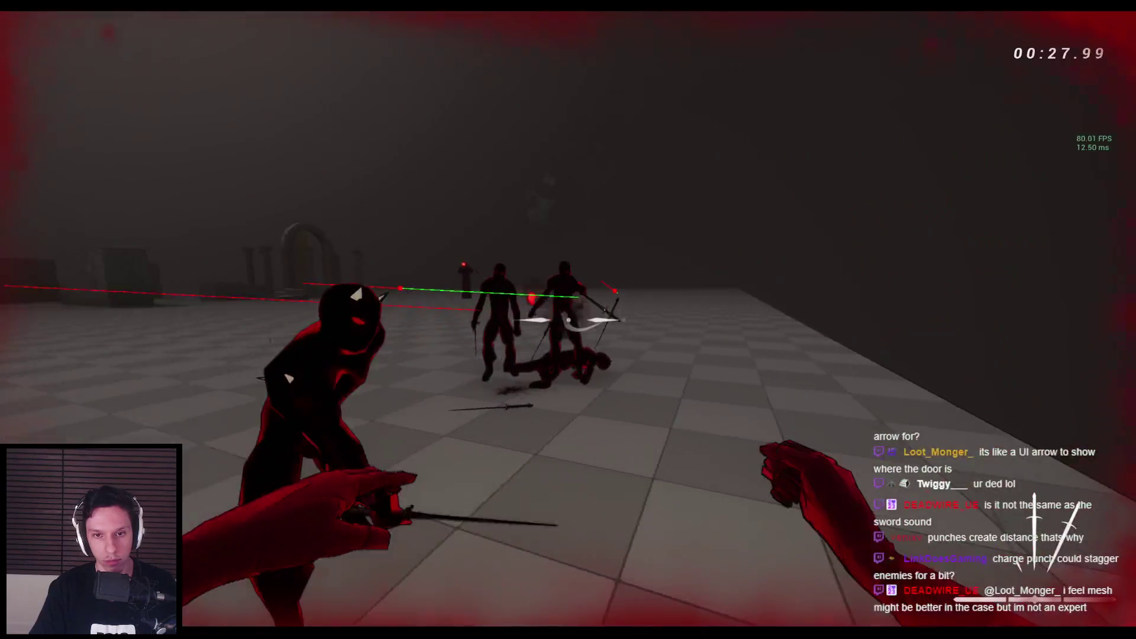
pyautogui.click(569, 319)
pyautogui.rightClick(568, 320)
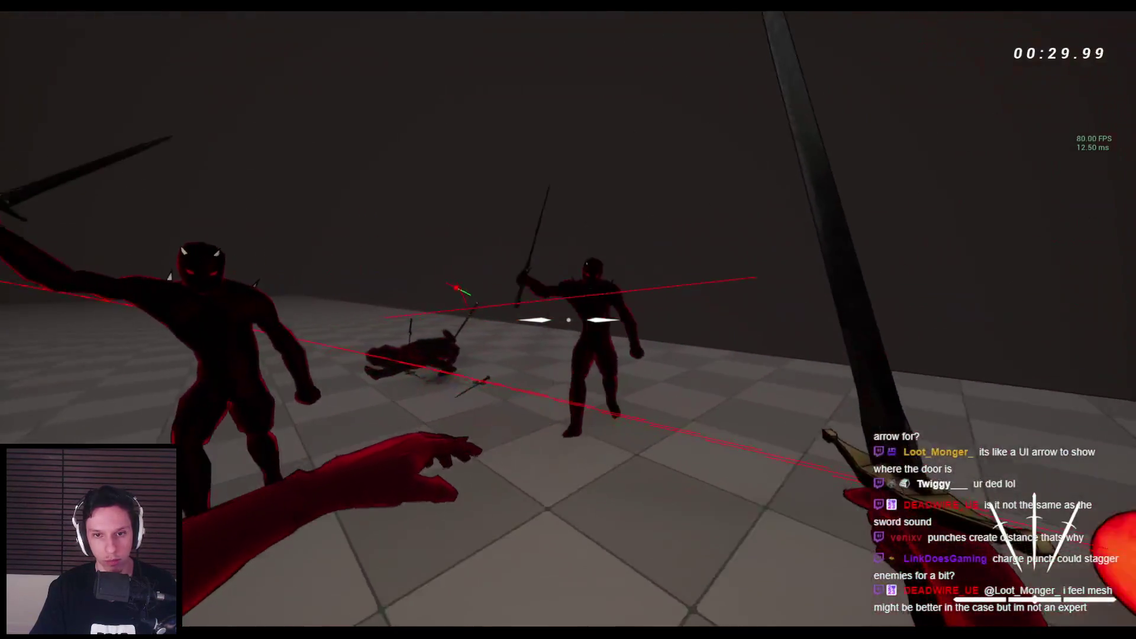
pyautogui.rightClick(568, 320)
pyautogui.click(568, 319)
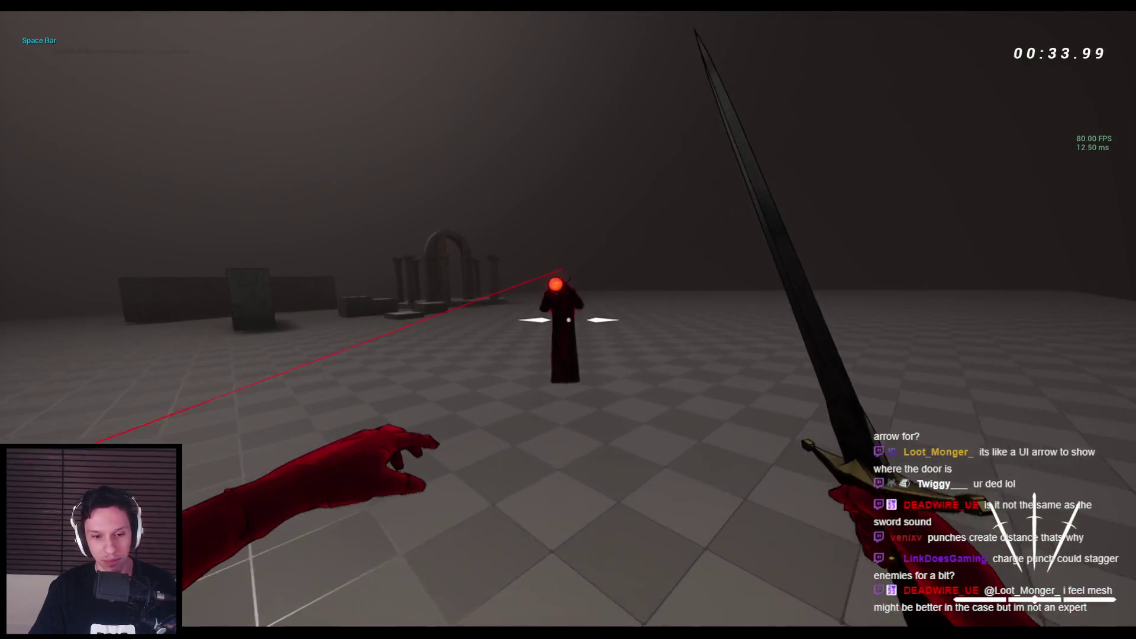
pyautogui.press('Escape')
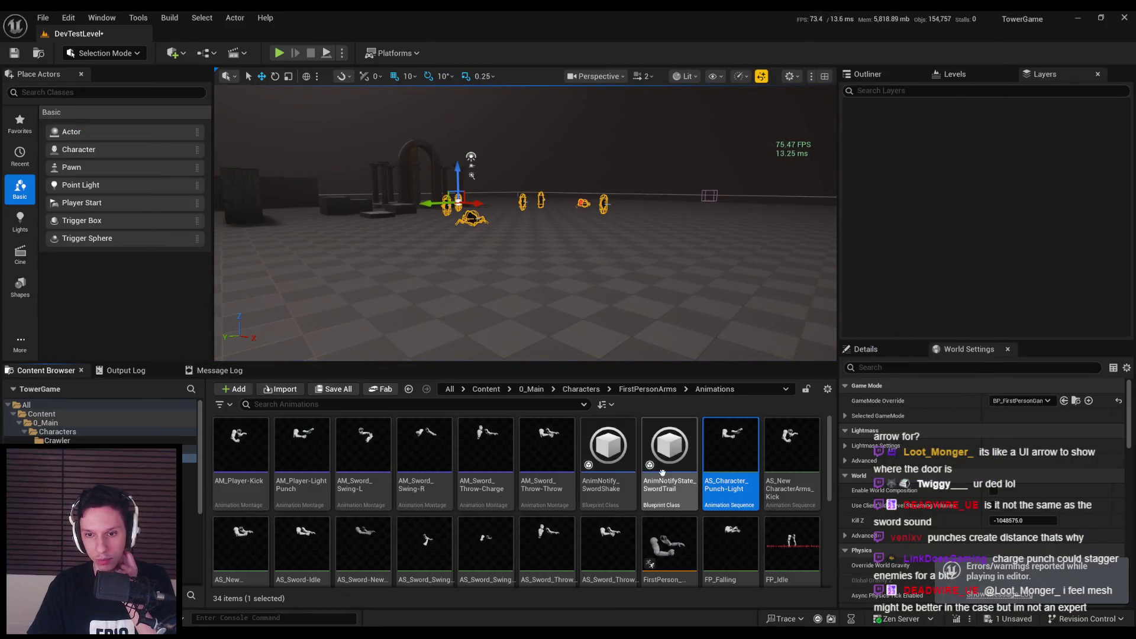
# Step: Open AM_Player-LightPunch from the Content Browser and scrub its preview to frame 9
pyautogui.click(306, 461)
pyautogui.doubleClick(307, 461)
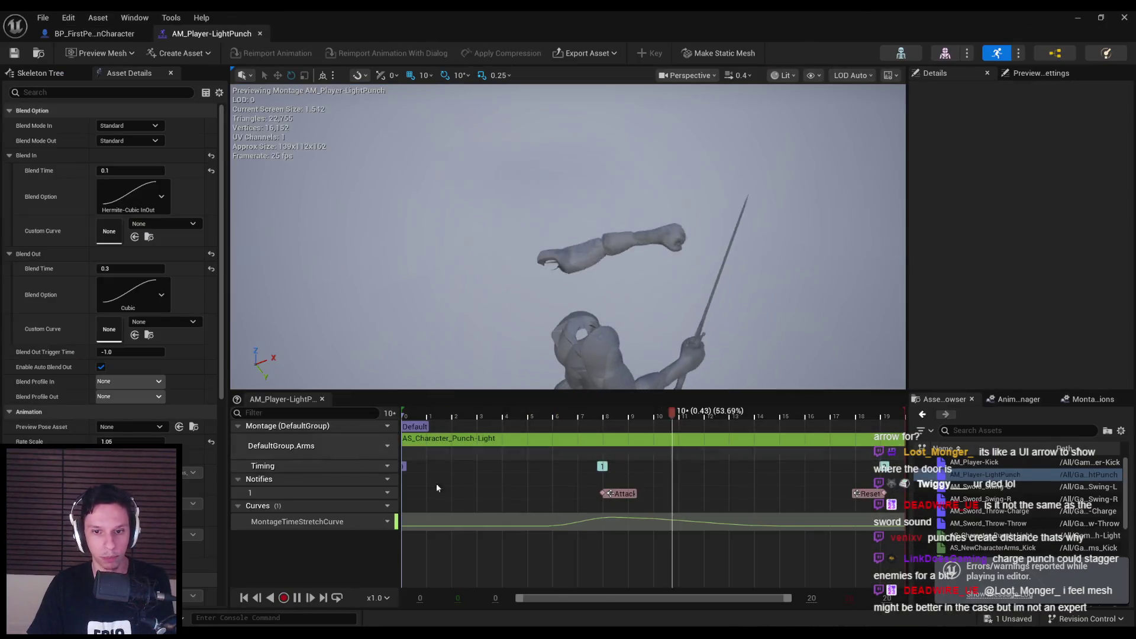
pyautogui.moveTo(401, 416)
pyautogui.mouseDown()
pyautogui.moveTo(677, 419)
pyautogui.moveTo(604, 419)
pyautogui.mouseUp()
# Step: In Blender, go to frame 9 of the punch and move the left hand IK control in the X-Y plane
pyautogui.hotkey('alt', 'Tab')
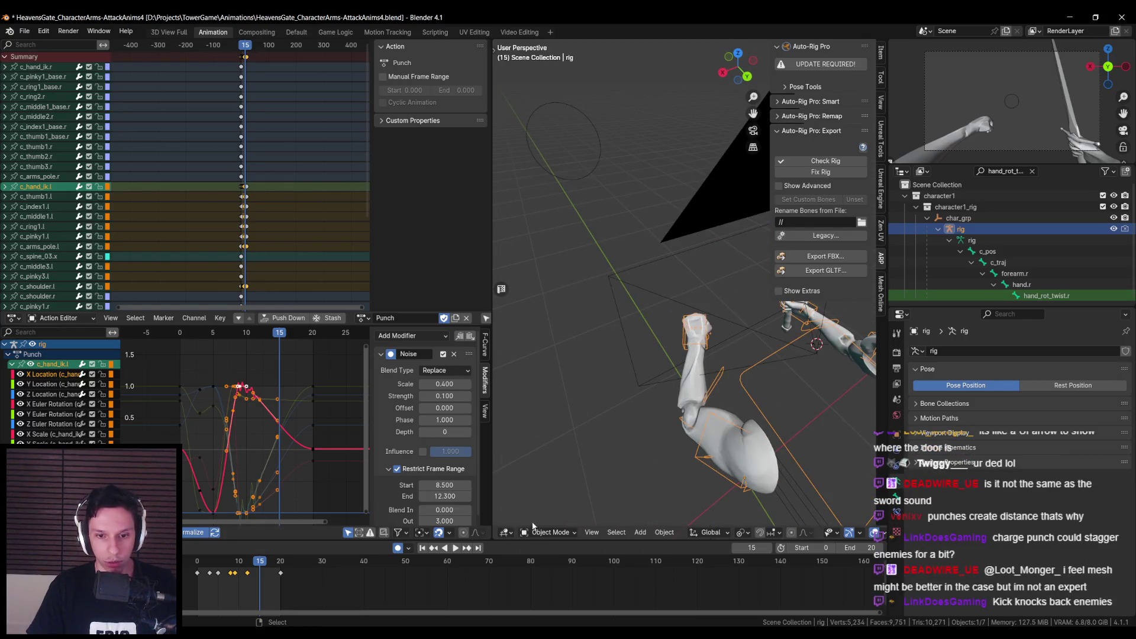
pyautogui.click(548, 531)
pyautogui.click(543, 497)
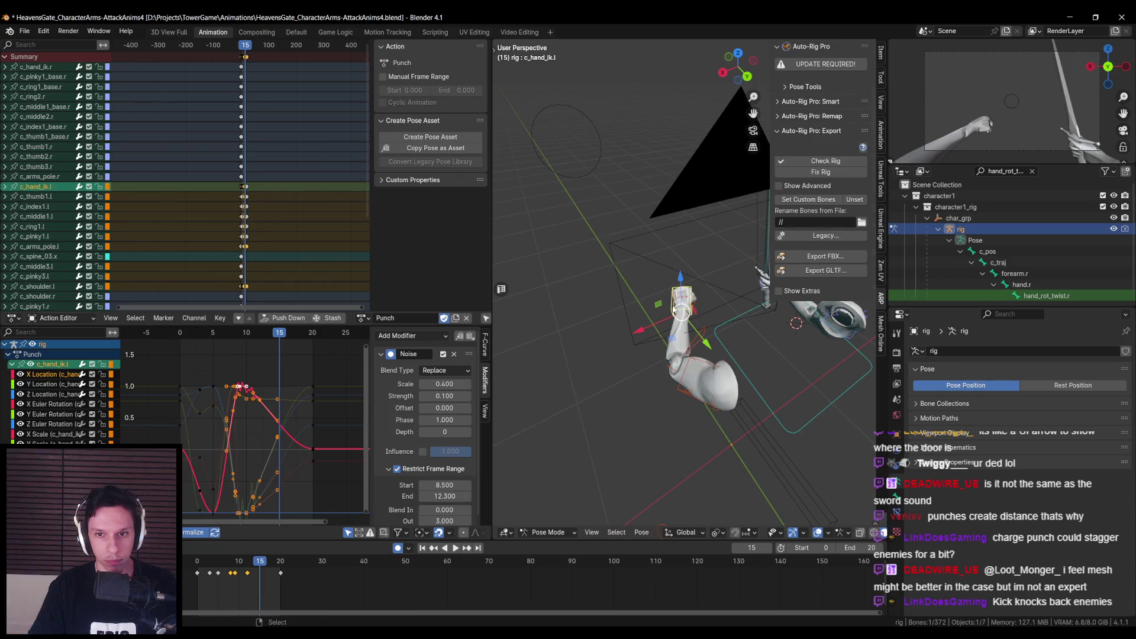
pyautogui.moveTo(681, 356); pyautogui.dragTo(700, 347)
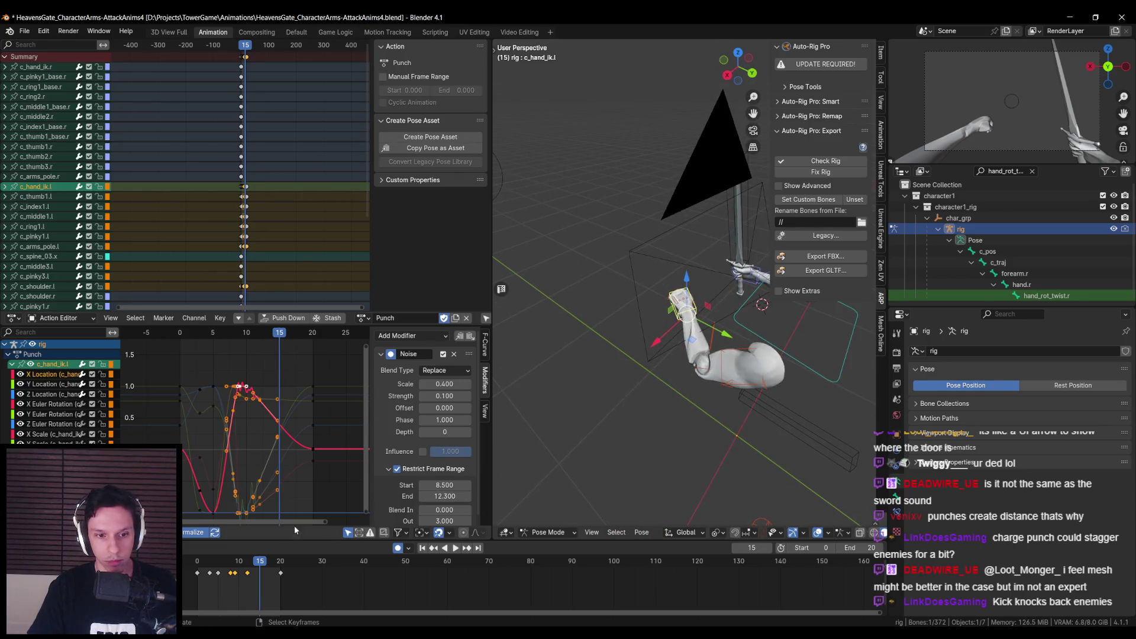
pyautogui.press('space')
pyautogui.click(235, 567)
pyautogui.moveTo(613, 388); pyautogui.dragTo(703, 309)
pyautogui.press('g')
pyautogui.hotkey('shift', 'z')
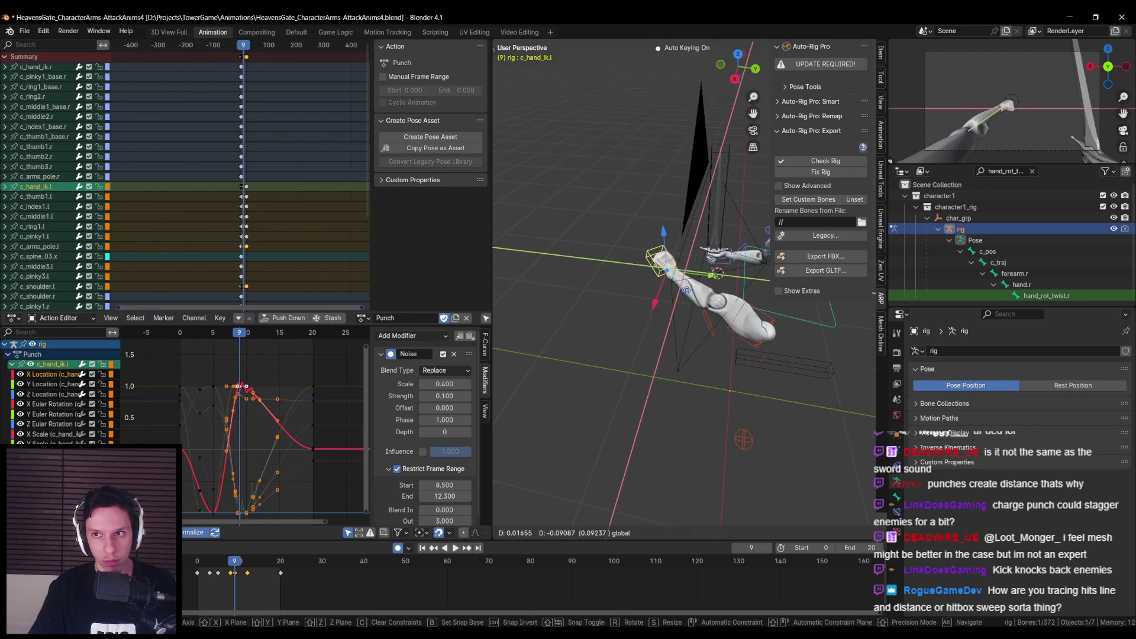
pyautogui.click(675, 293)
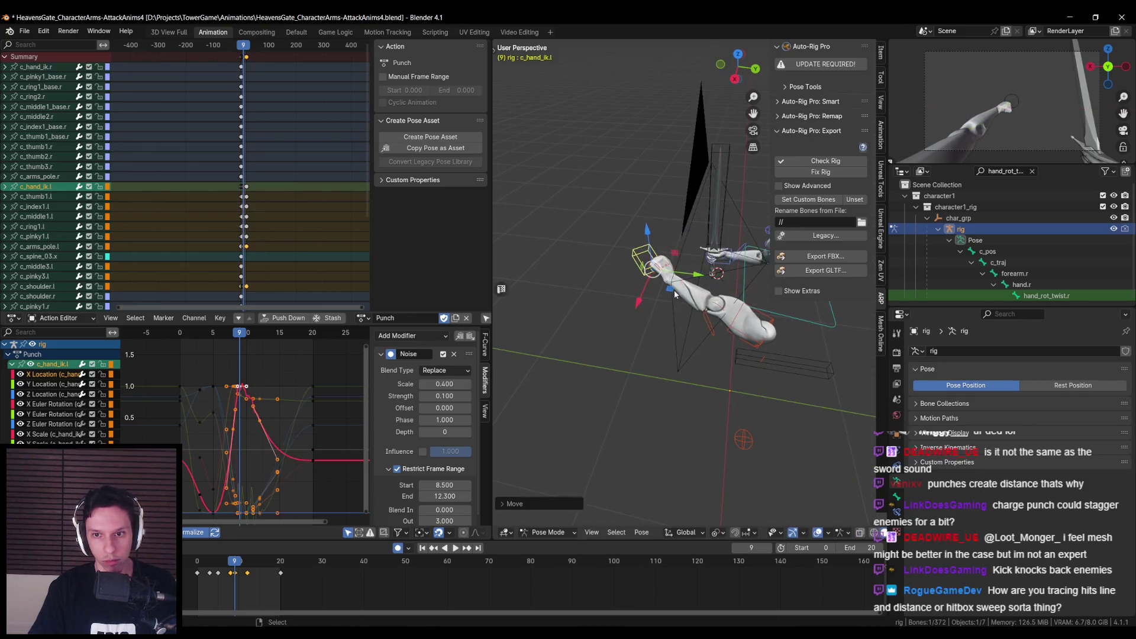
# Step: Reposition the left shoulder control in the X-Y plane, then raise it along global Z
pyautogui.click(711, 327)
pyautogui.press('g')
pyautogui.hotkey('shift', 'z')
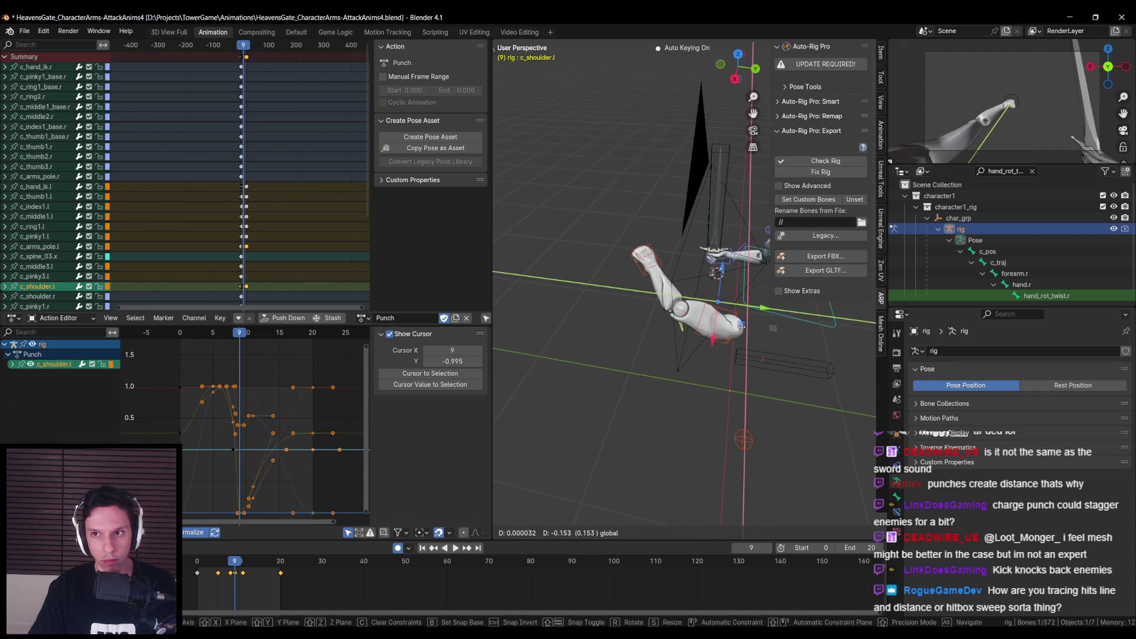
pyautogui.click(742, 327)
pyautogui.press('g')
pyautogui.press('z')
pyautogui.click(759, 321)
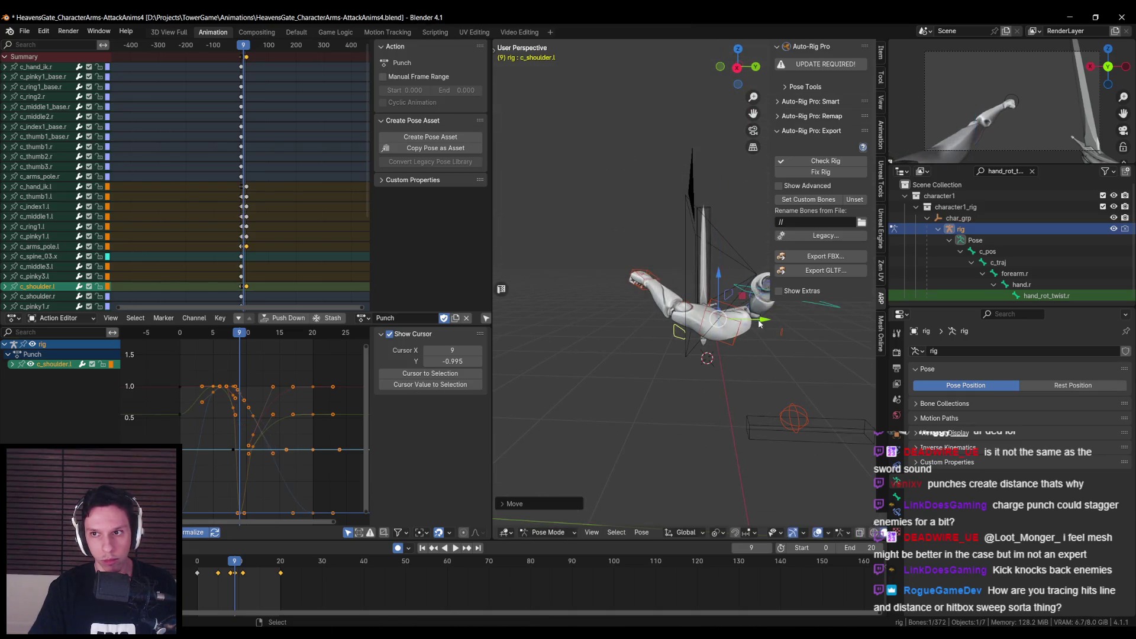
# Step: Replay the punch and refine the shoulder position at frames 8 and 11
pyautogui.press('space')
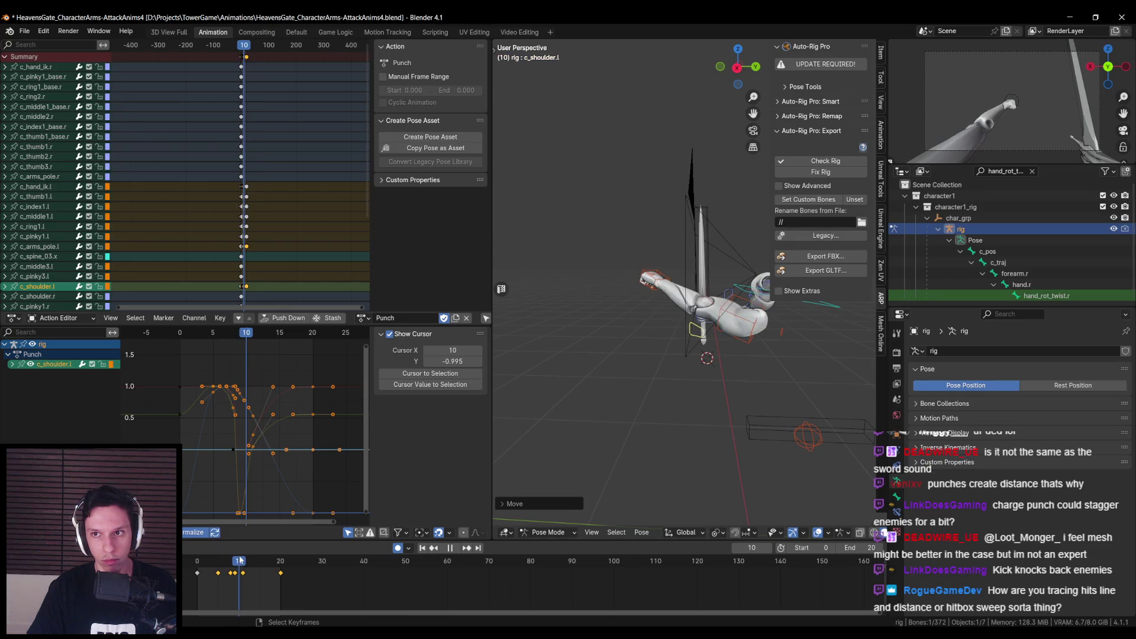
pyautogui.click(196, 561)
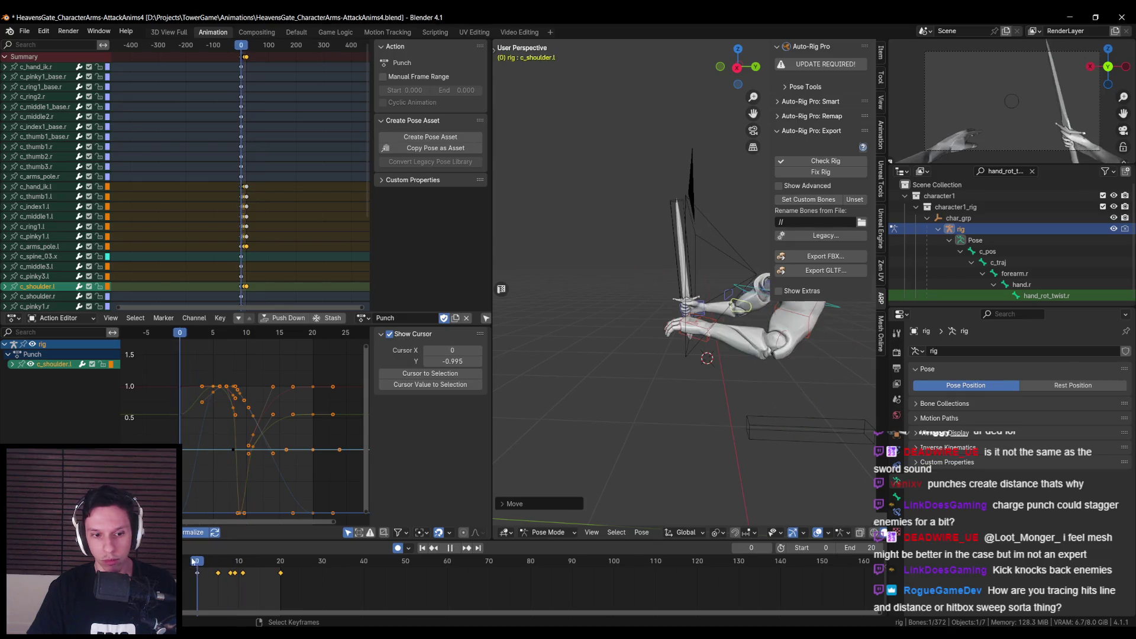
pyautogui.click(456, 551)
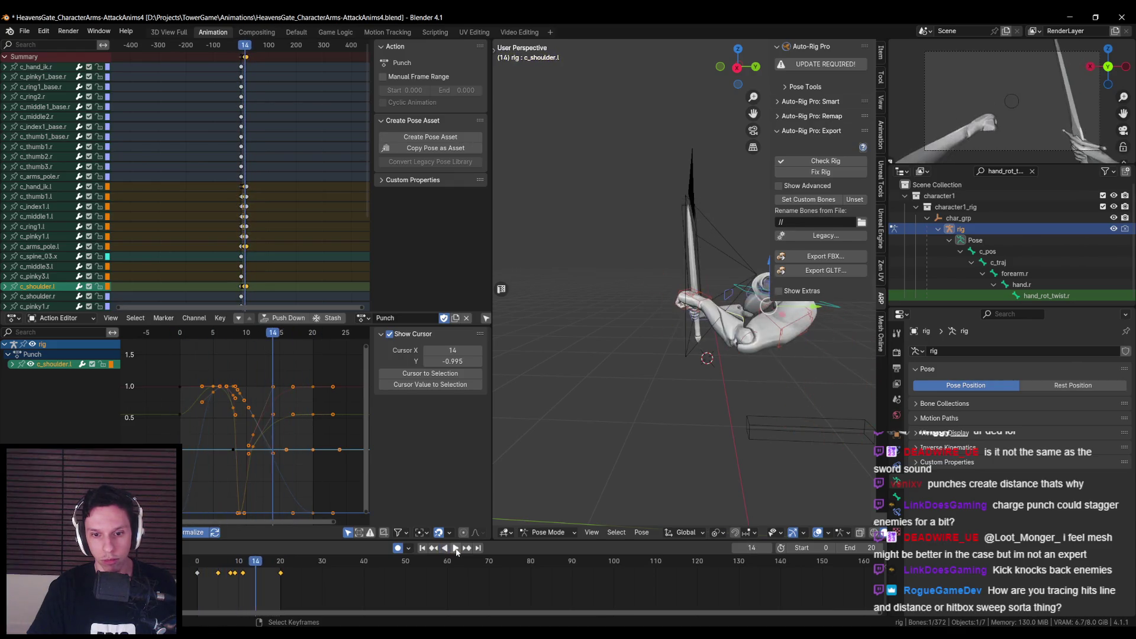
pyautogui.press('space')
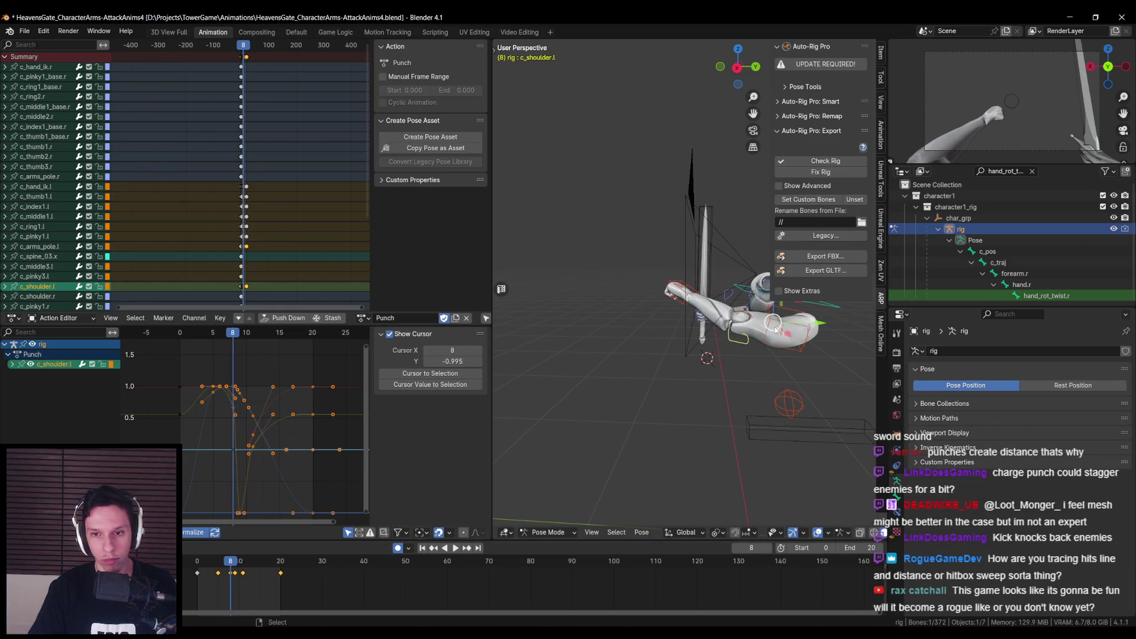
pyautogui.press('g')
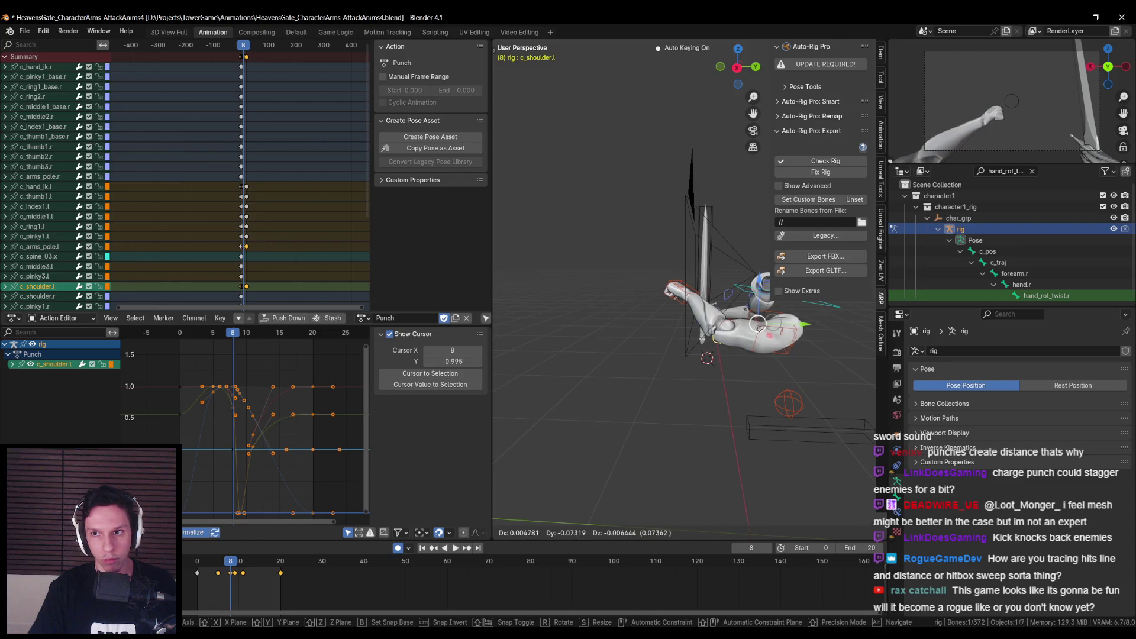
pyautogui.click(759, 327)
pyautogui.press('space')
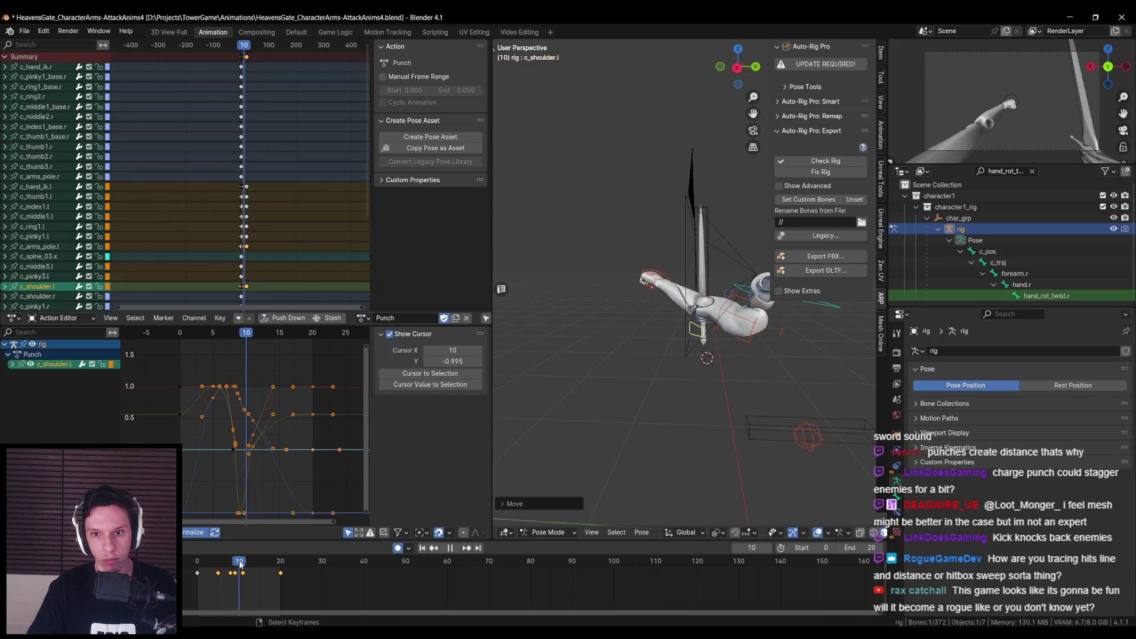
pyautogui.moveTo(240, 565); pyautogui.dragTo(242, 565)
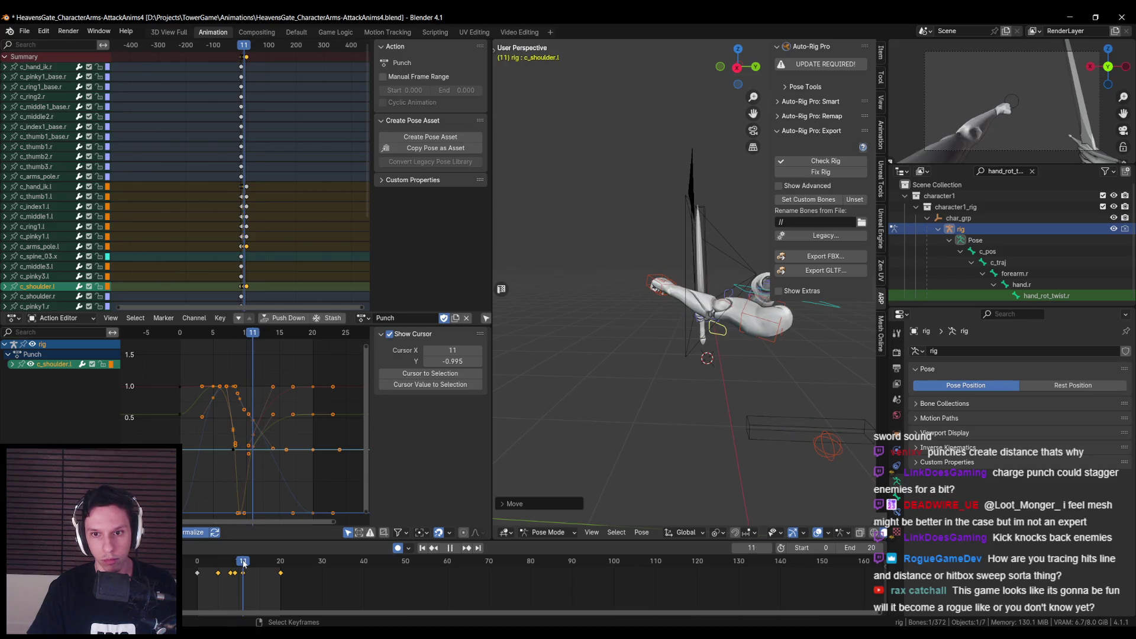
pyautogui.press('g')
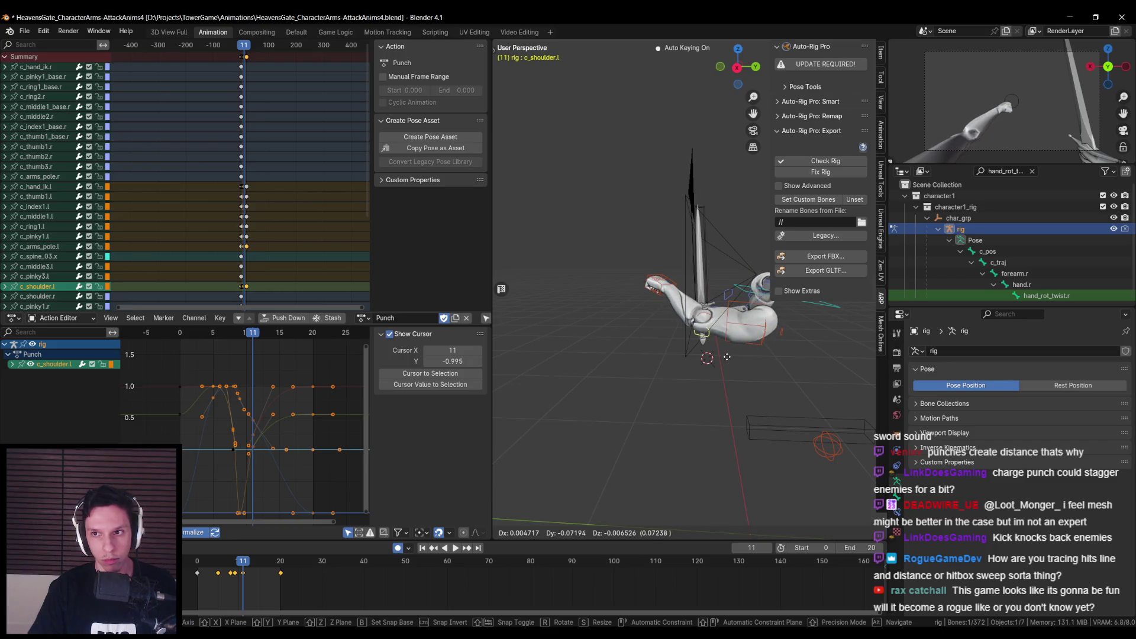
pyautogui.click(726, 357)
# Step: Save the Blender file and export AS_Character_Punch-Light.fbx with Auto-Rig Pro
pyautogui.press('space')
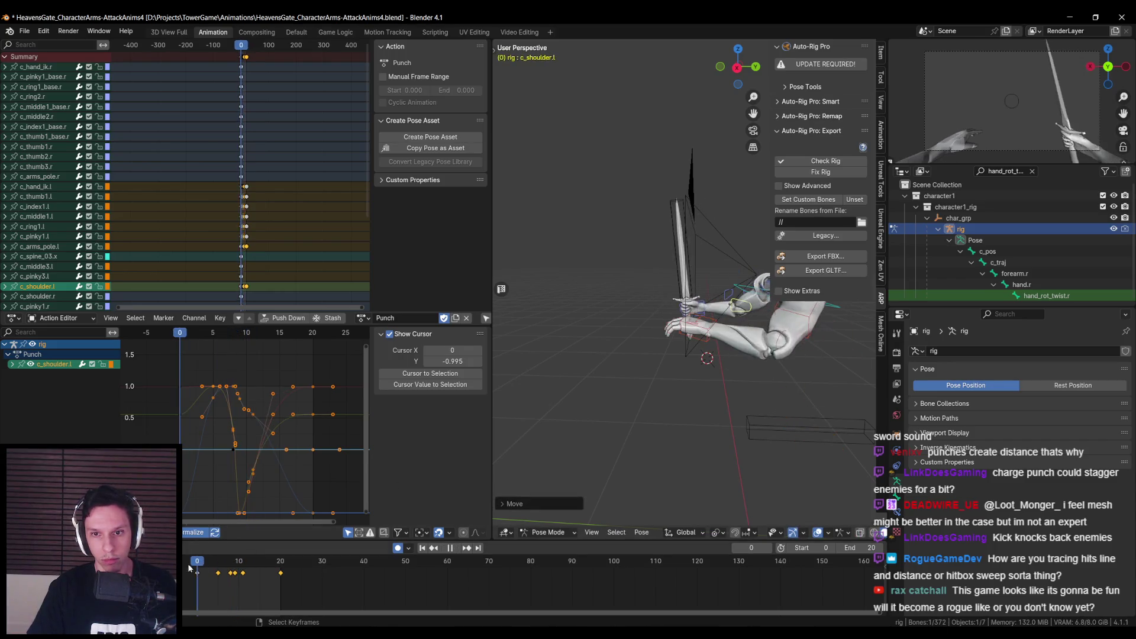
pyautogui.click(458, 550)
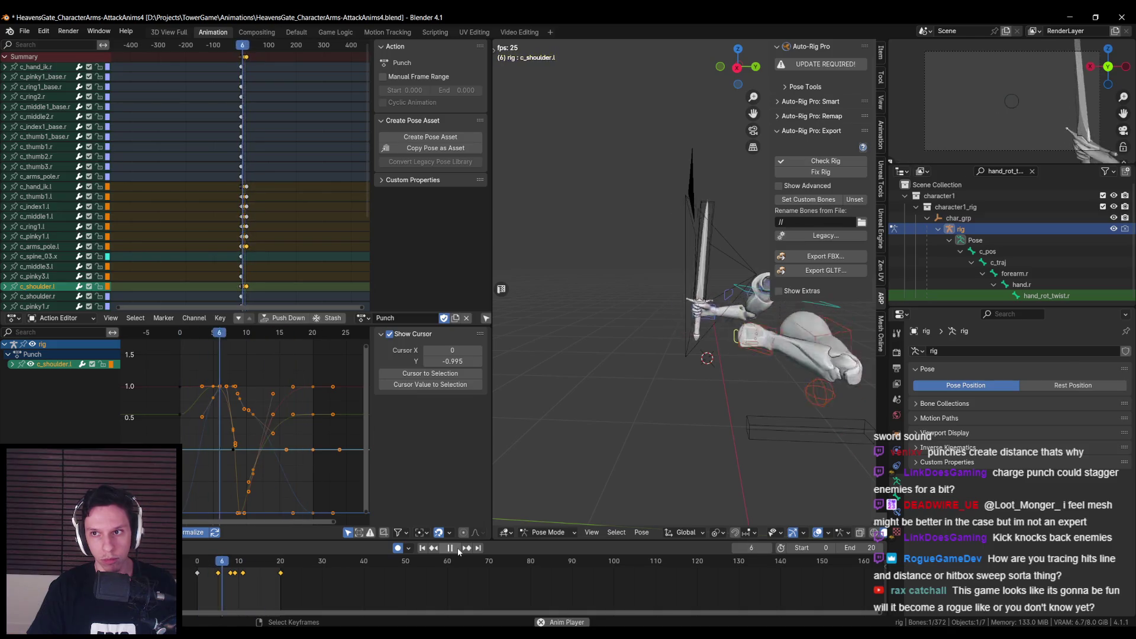
pyautogui.click(459, 551)
pyautogui.hotkey('shift', 'Left')
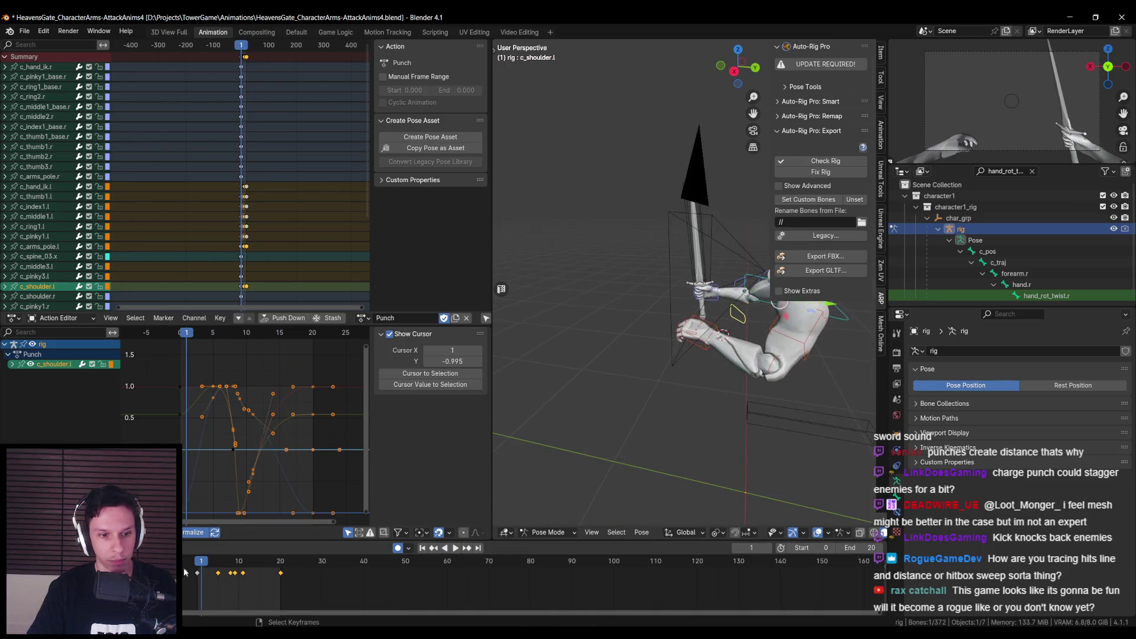
pyautogui.hotkey('ctrl', 's')
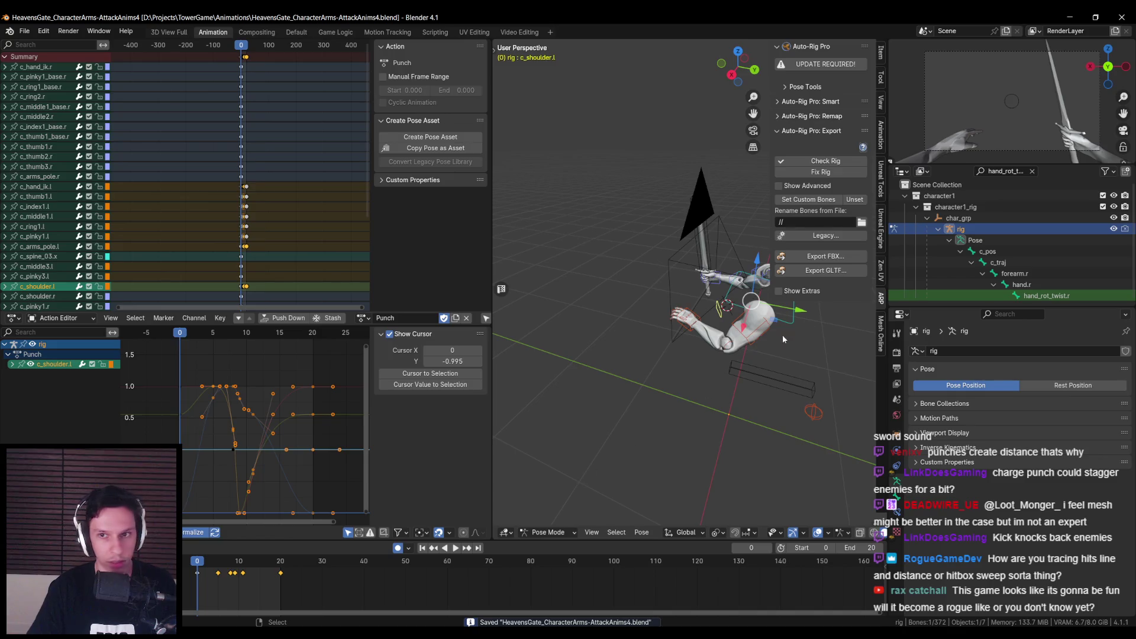
pyautogui.click(824, 256)
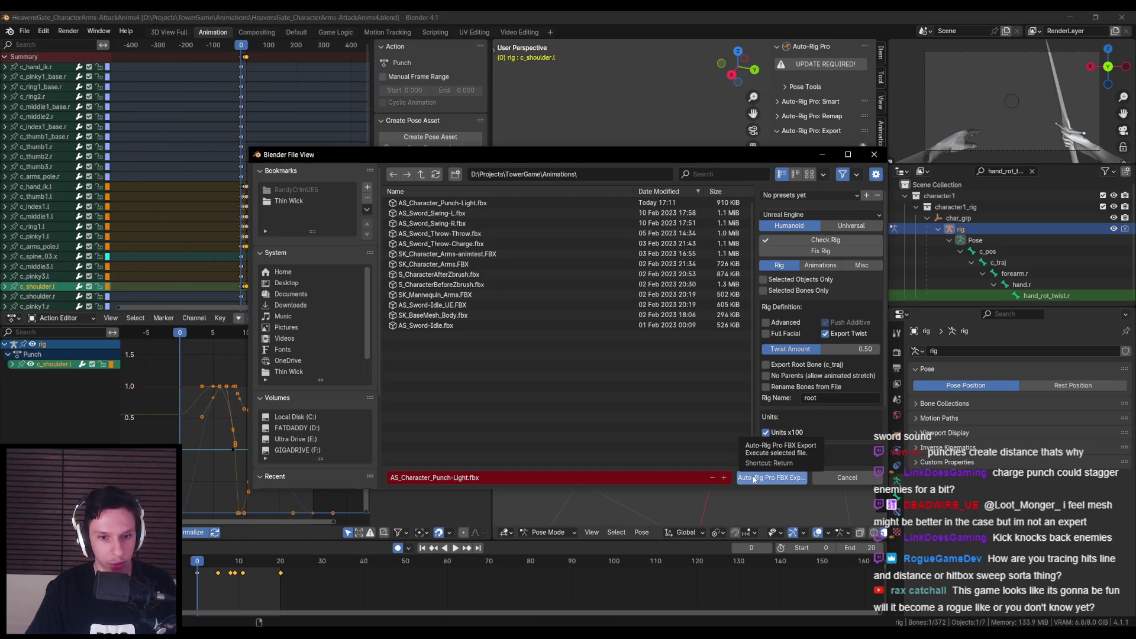
pyautogui.click(754, 478)
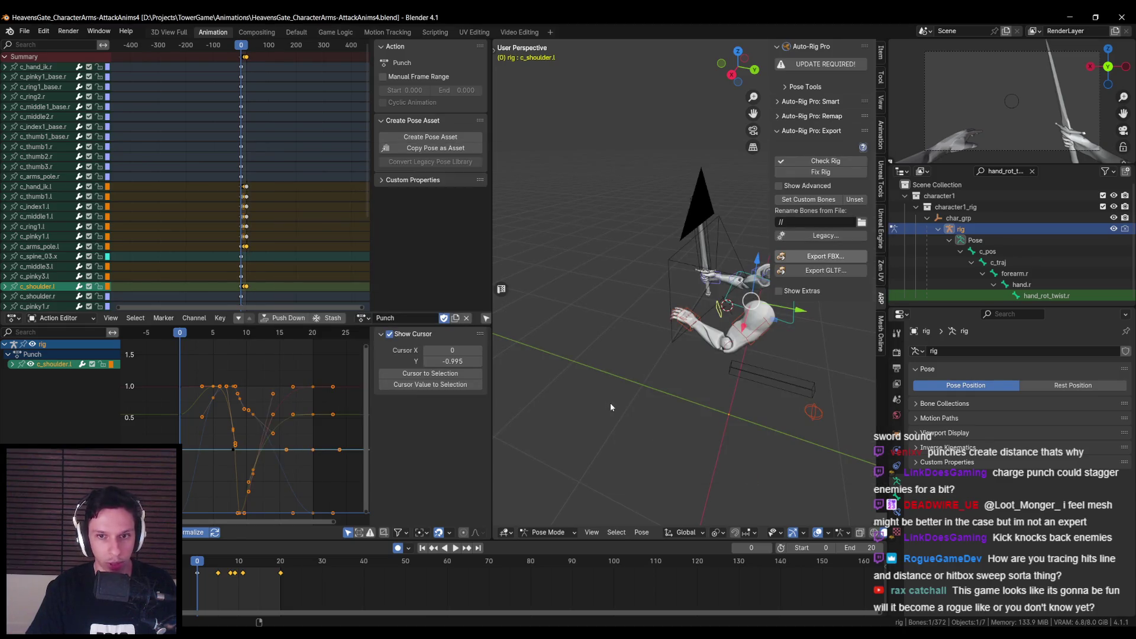
# Step: In Unreal, reimport AS_Character_Punch-Light from the updated FBX
pyautogui.click(375, 603)
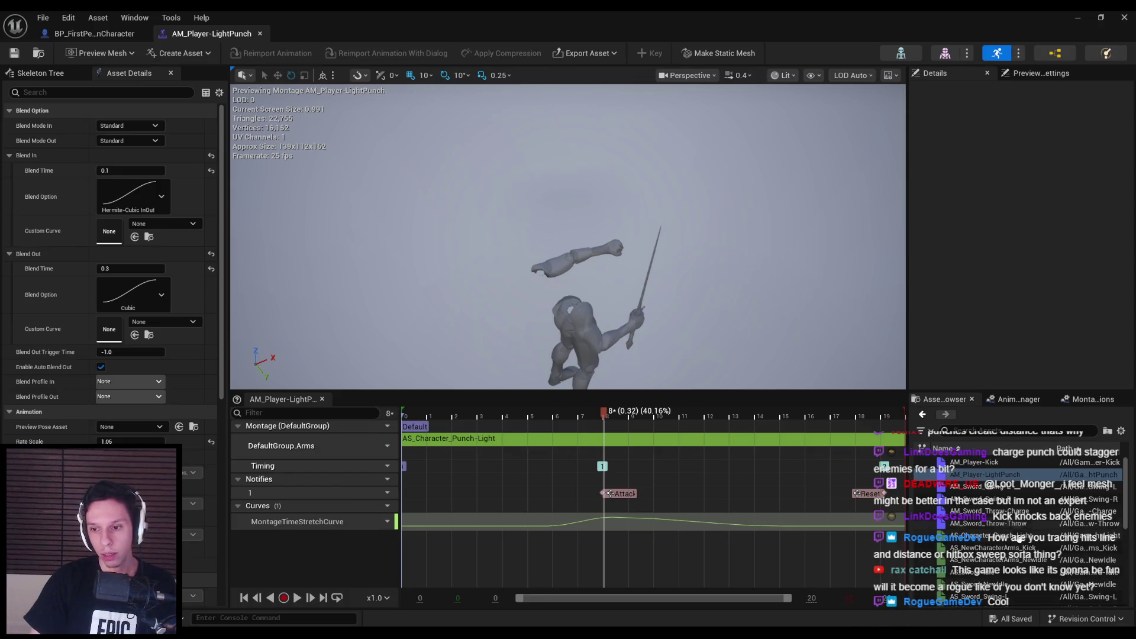
pyautogui.doubleClick(992, 536)
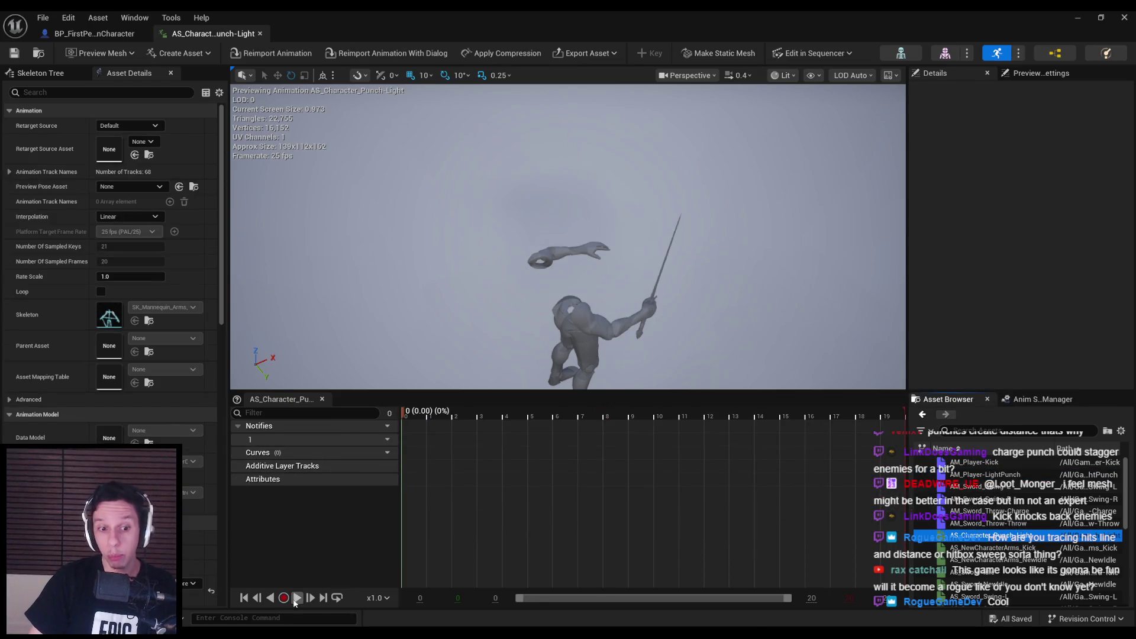
pyautogui.click(374, 55)
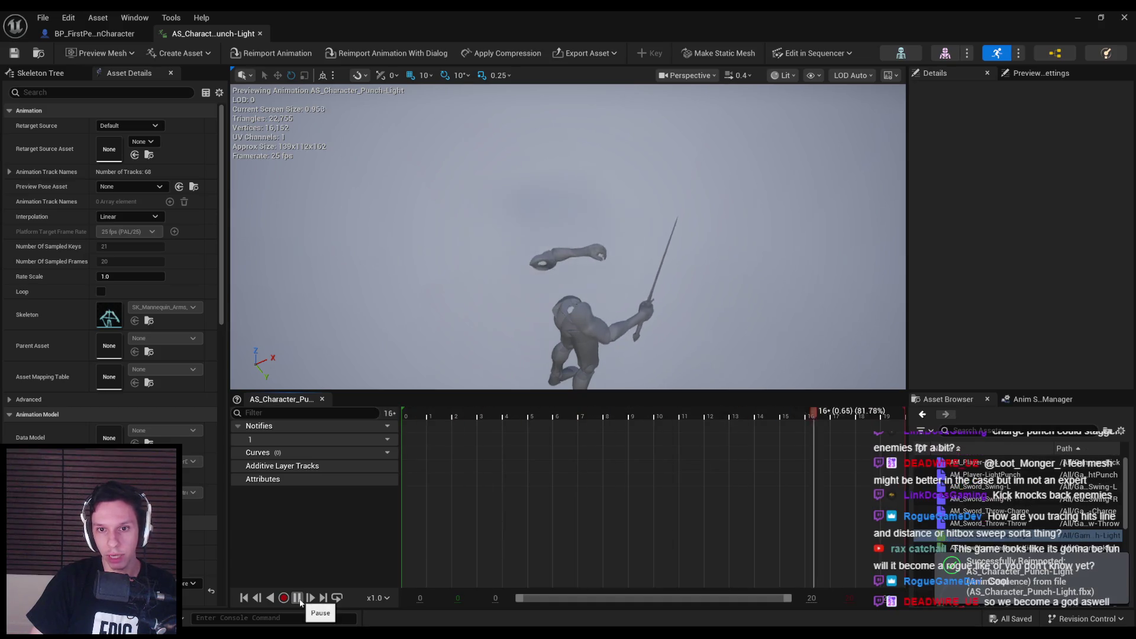
pyautogui.click(298, 598)
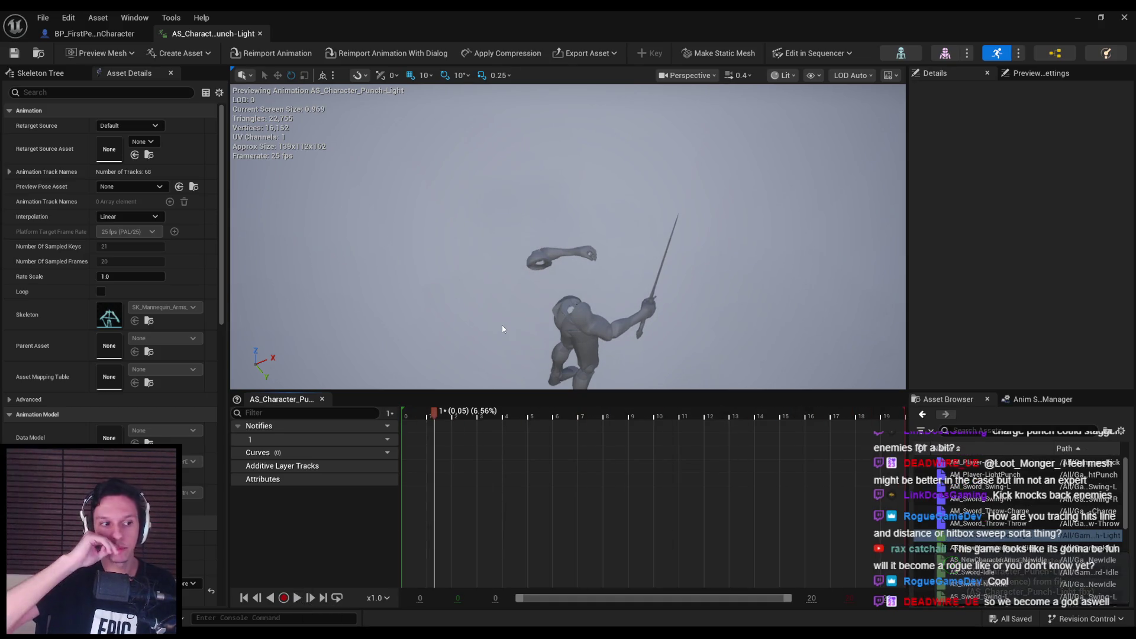
# Step: Minimize the animation editor and start play-testing the level
pyautogui.click(87, 36)
pyautogui.click(195, 36)
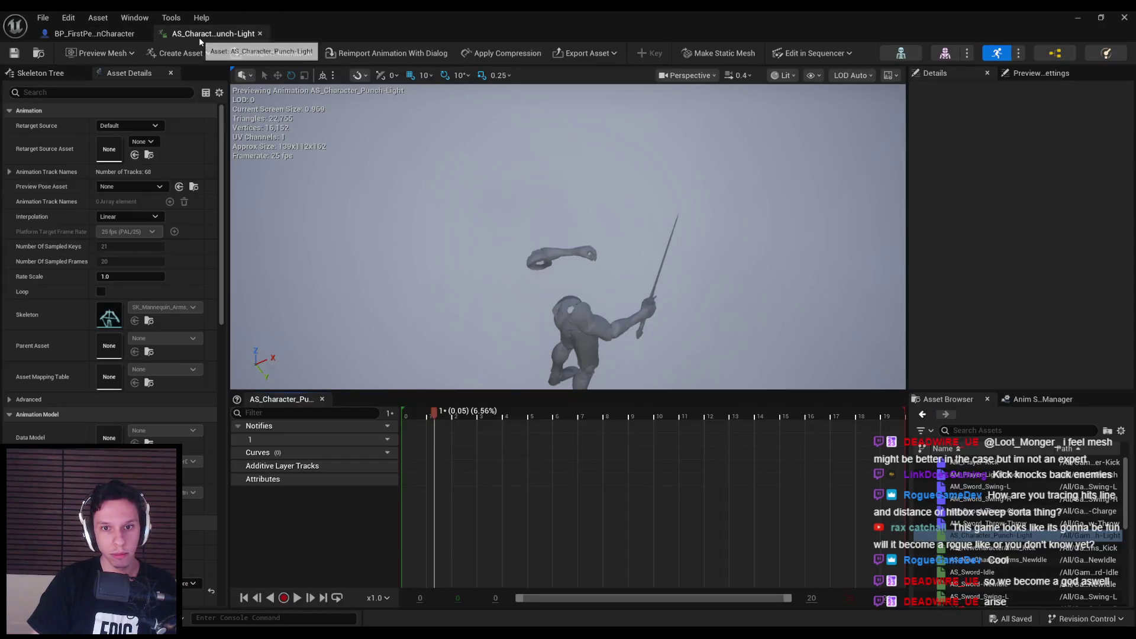
pyautogui.click(1078, 18)
pyautogui.moveTo(412, 624)
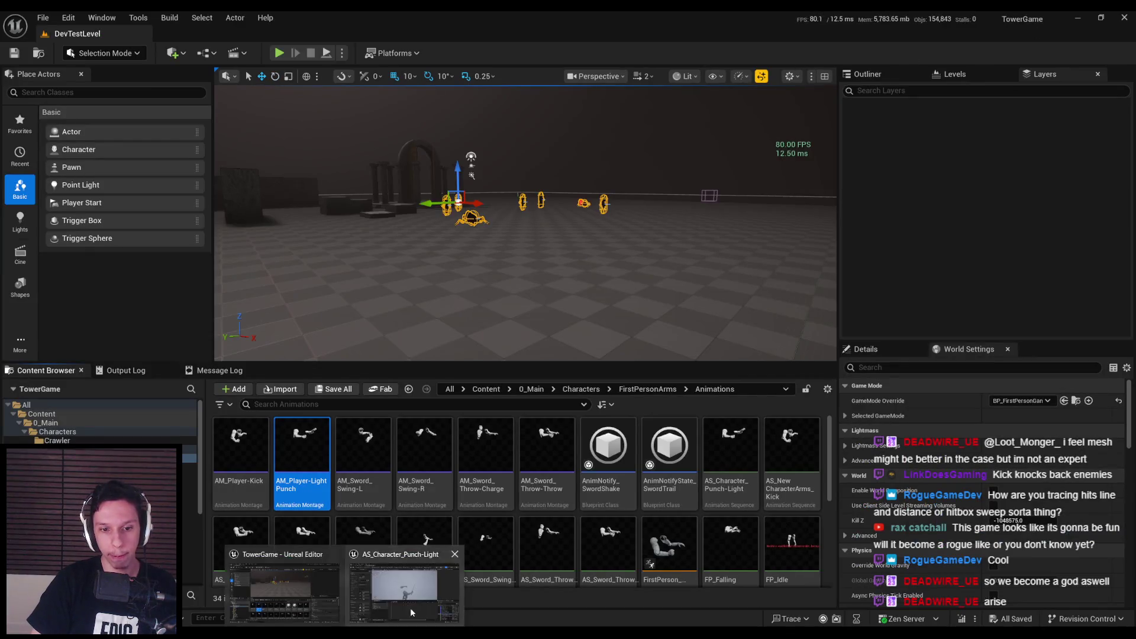
pyautogui.click(413, 593)
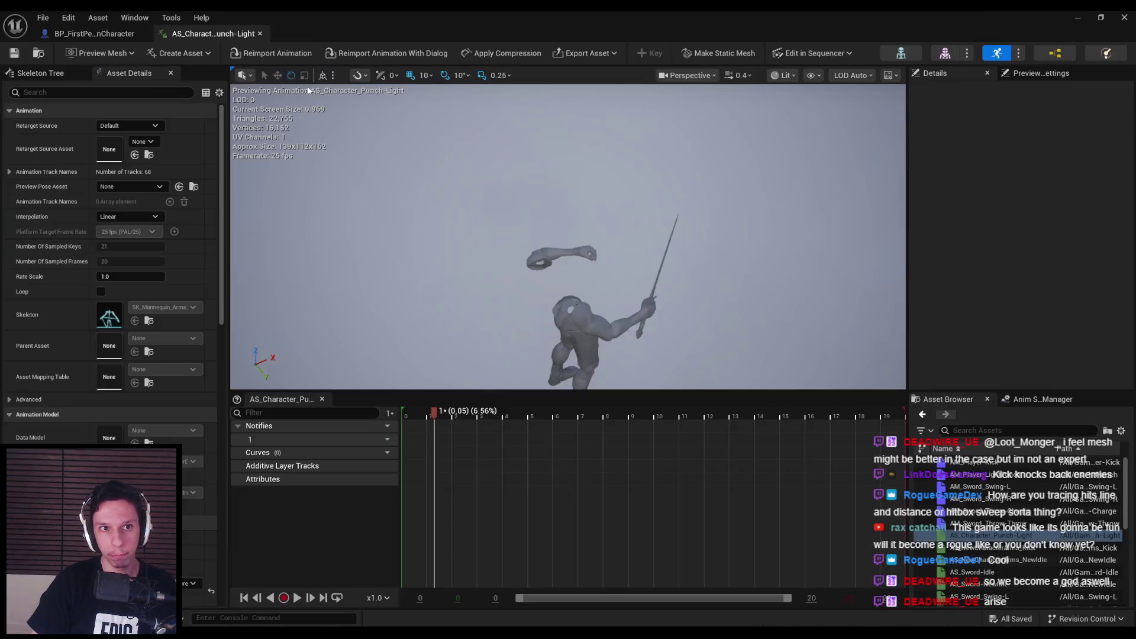
pyautogui.click(1076, 17)
pyautogui.click(280, 54)
# Step: Enter the game, then punch and sword-swing at the spider and horned demons
pyautogui.press('F11')
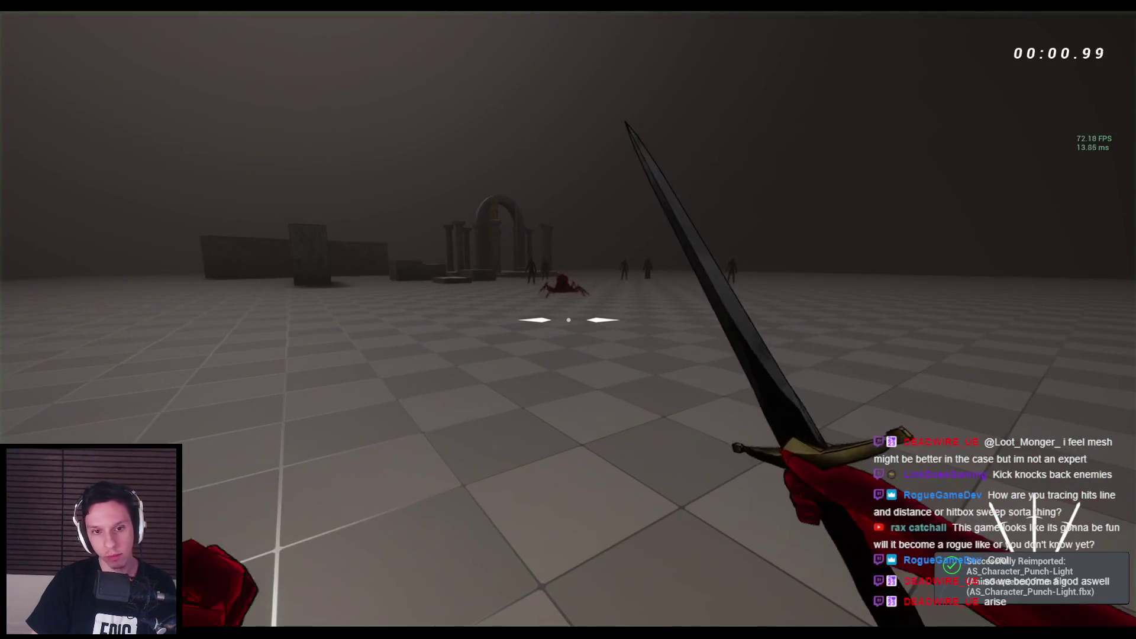
pyautogui.press('w')
pyautogui.click(569, 319)
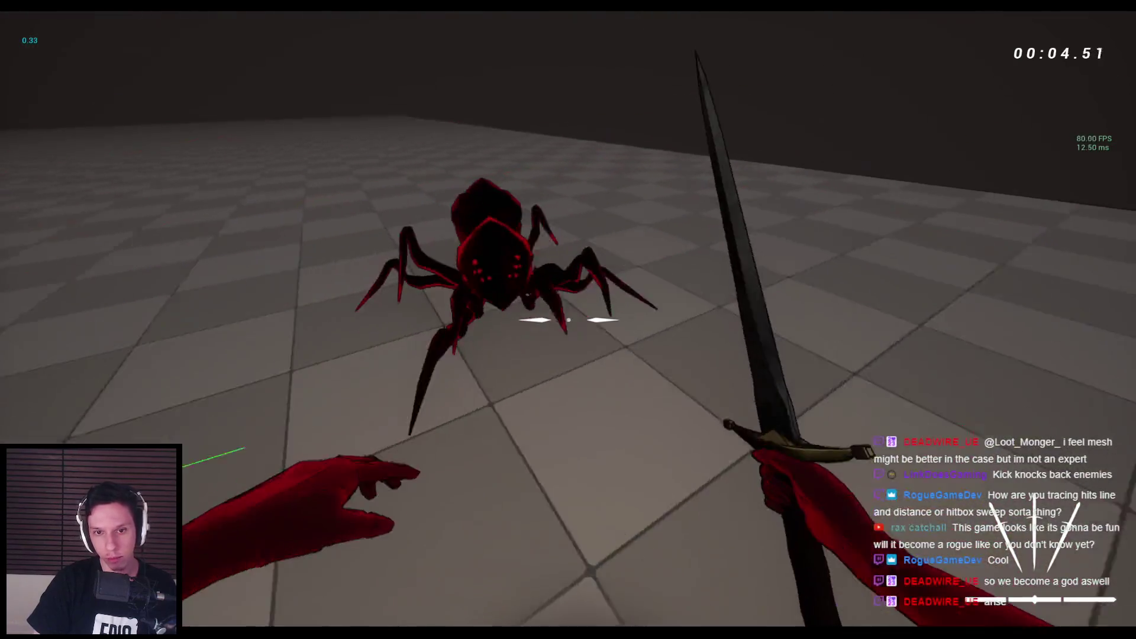
pyautogui.click(568, 320)
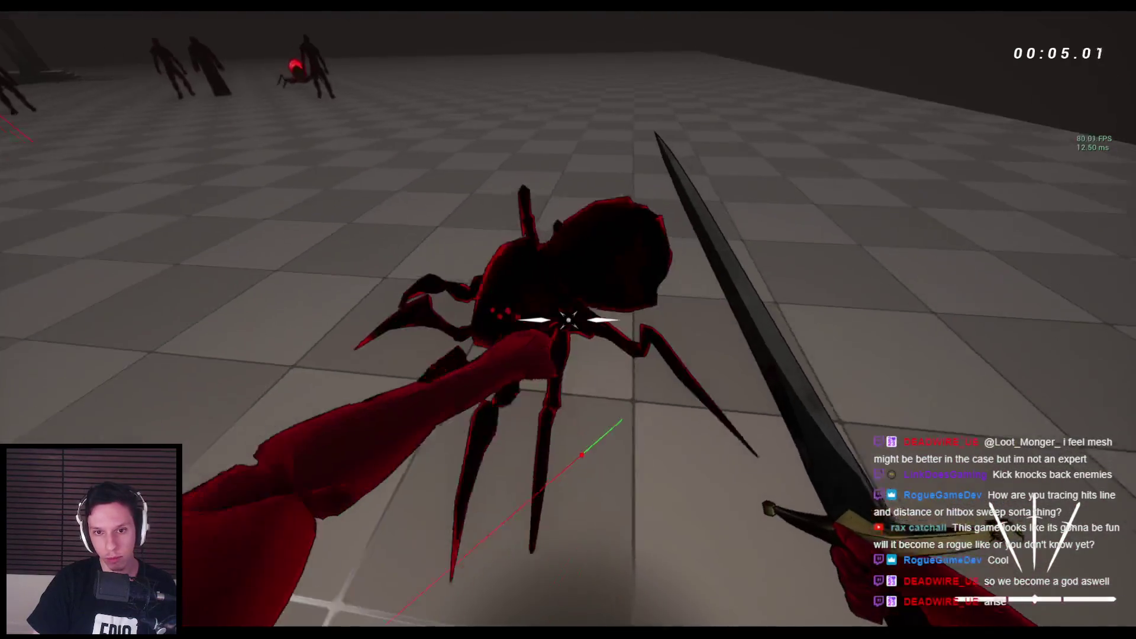
pyautogui.click(568, 320)
pyautogui.rightClick(568, 321)
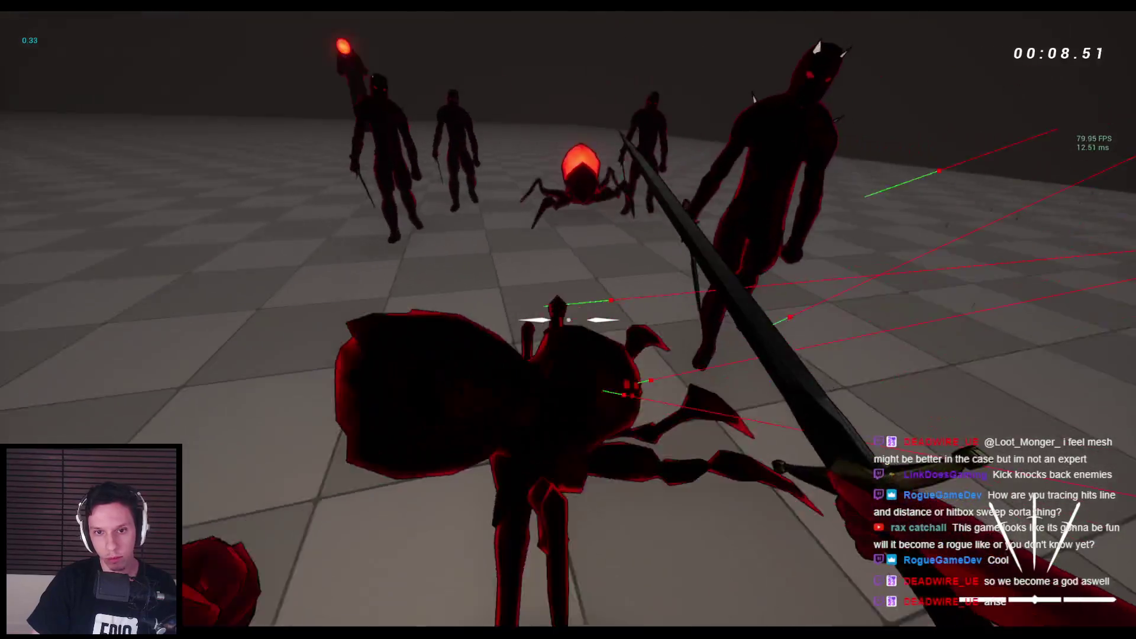
pyautogui.click(569, 320)
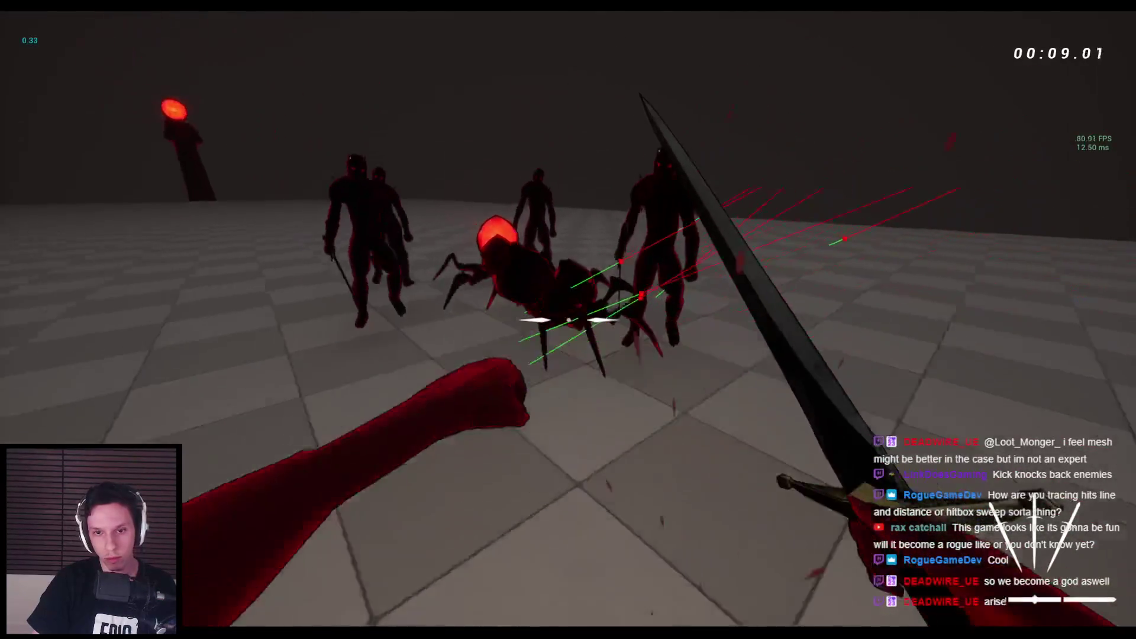
pyautogui.rightClick(568, 319)
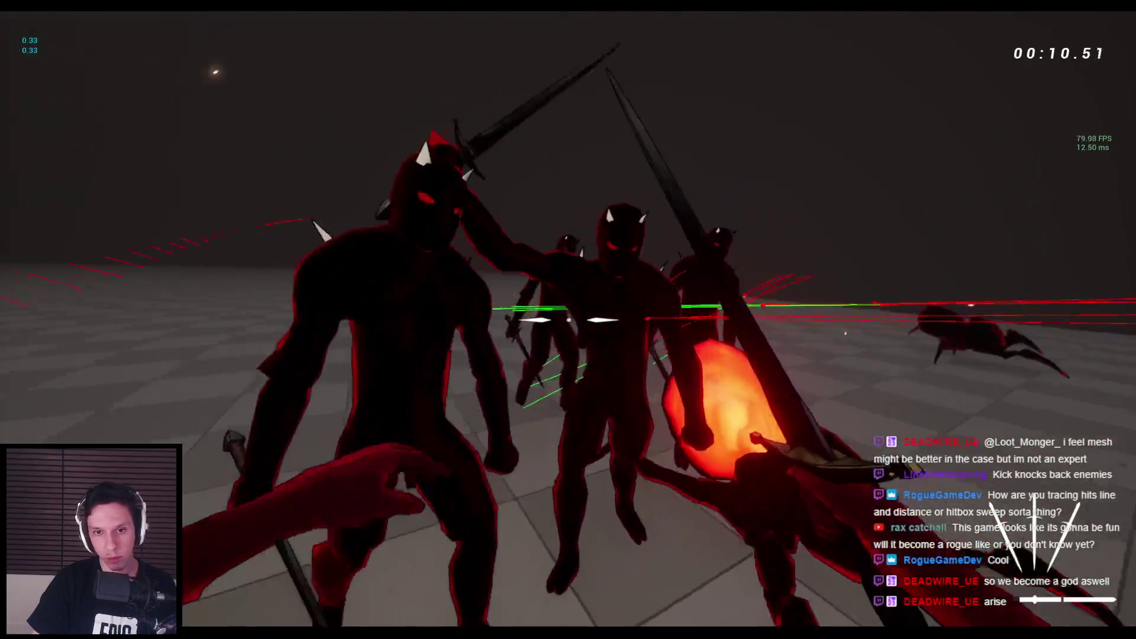
# Step: Fight the demon groups until dying, stop the session and return to the AM_Player-LightPunch montage
pyautogui.click(568, 320)
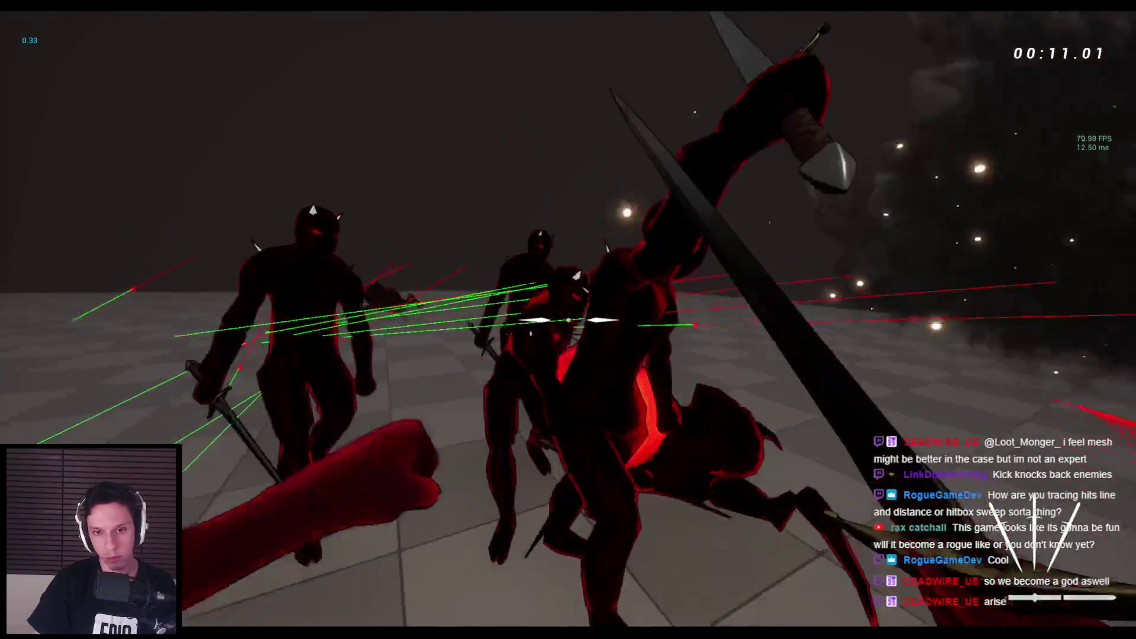
pyautogui.click(569, 320)
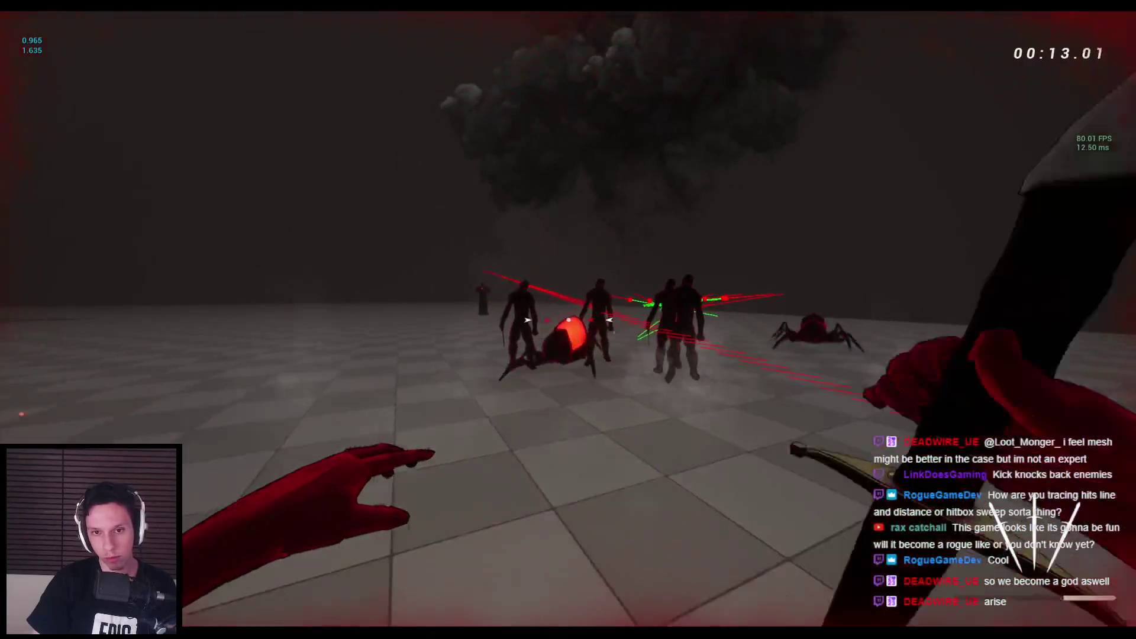
pyautogui.rightClick(568, 320)
pyautogui.click(568, 320)
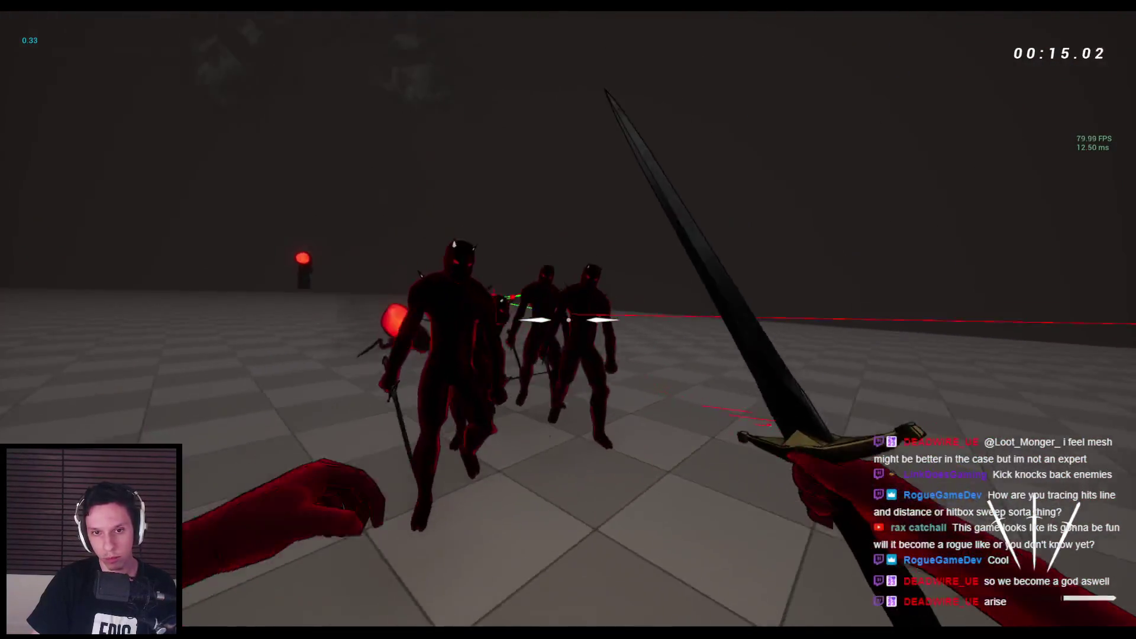
pyautogui.click(568, 320)
pyautogui.rightClick(567, 320)
pyautogui.click(569, 319)
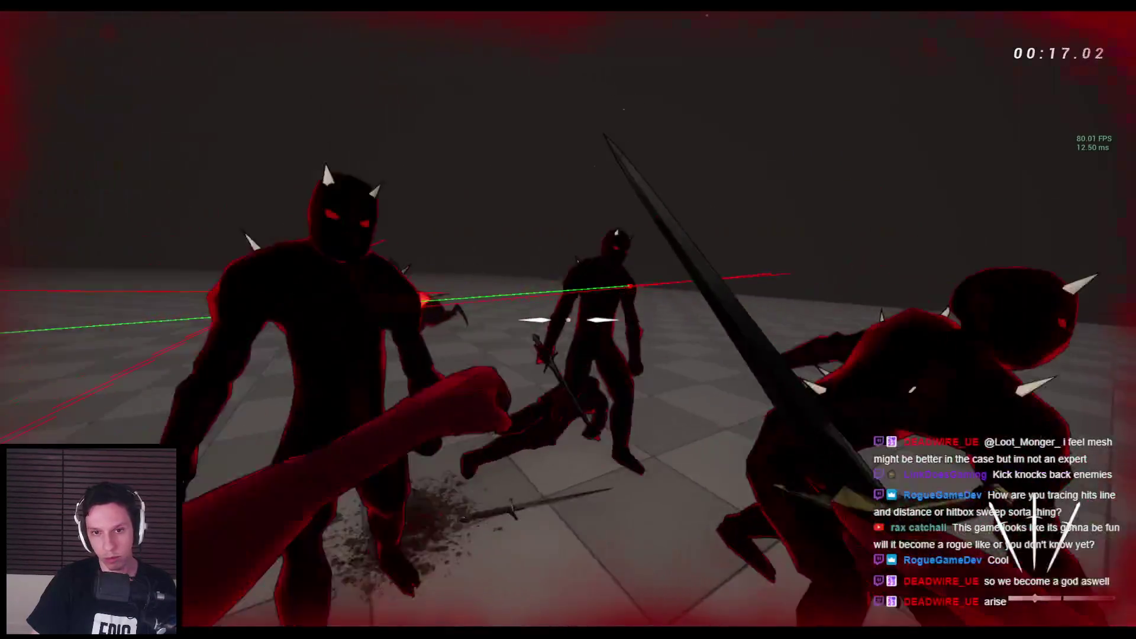
pyautogui.rightClick(568, 320)
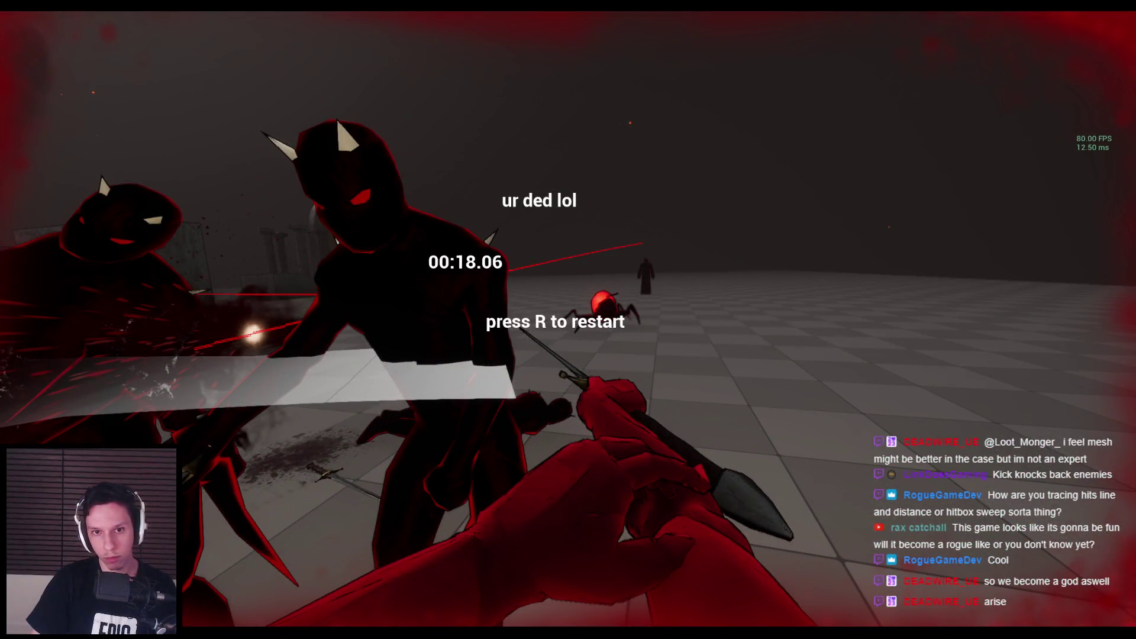
pyautogui.press('Escape')
pyautogui.hotkey('alt', 'Tab')
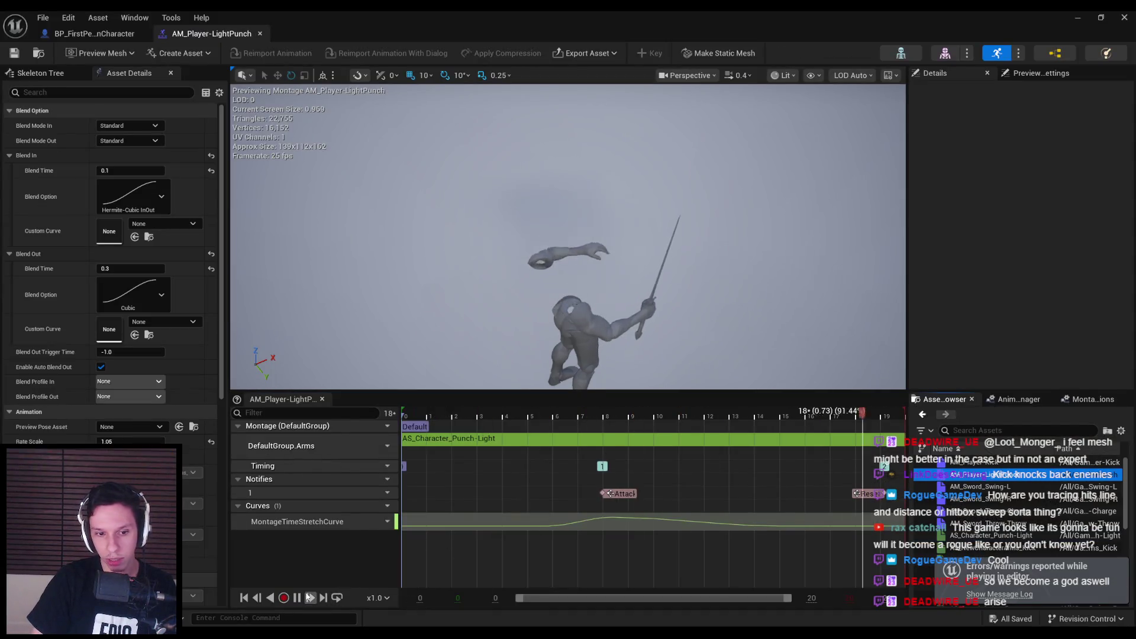
# Step: Pause the montage preview and scrub the punch between frames 8 and 11
pyautogui.press('space')
pyautogui.moveTo(512, 414); pyautogui.dragTo(390, 414)
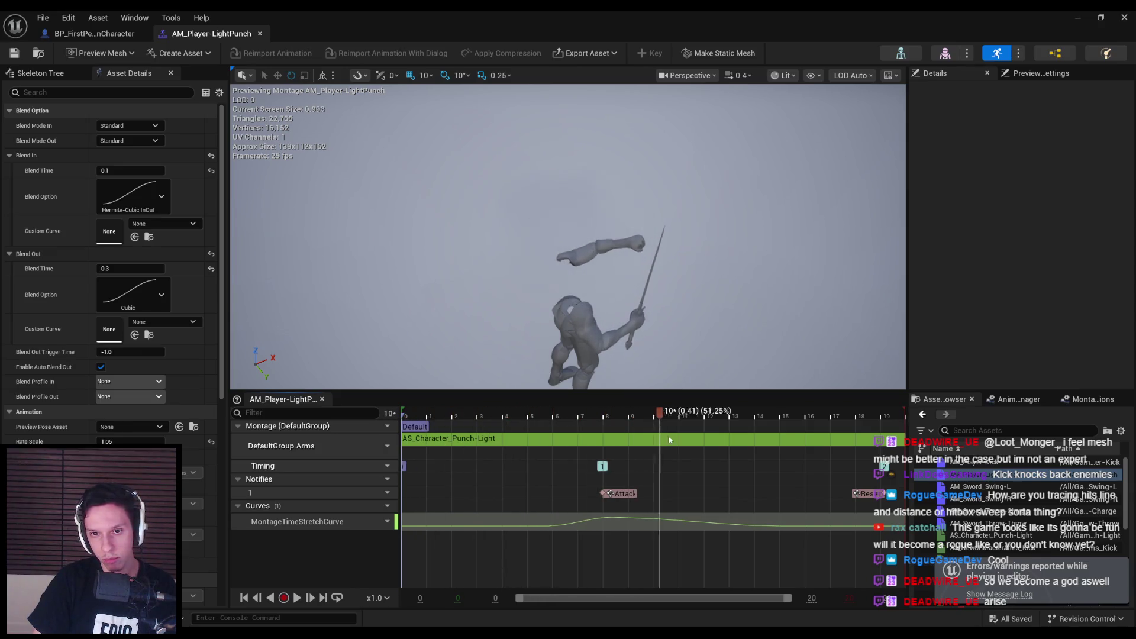
pyautogui.moveTo(670, 439); pyautogui.dragTo(695, 441)
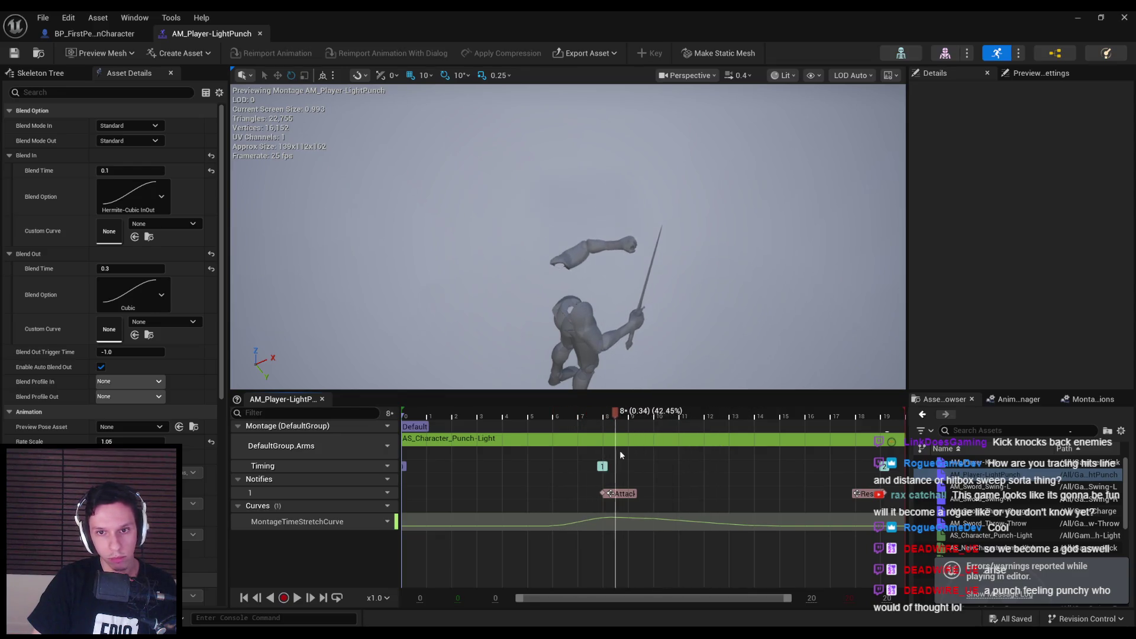
pyautogui.moveTo(637, 454)
pyautogui.mouseDown()
pyautogui.moveTo(573, 454)
pyautogui.moveTo(631, 458)
pyautogui.moveTo(639, 494)
pyautogui.mouseUp()
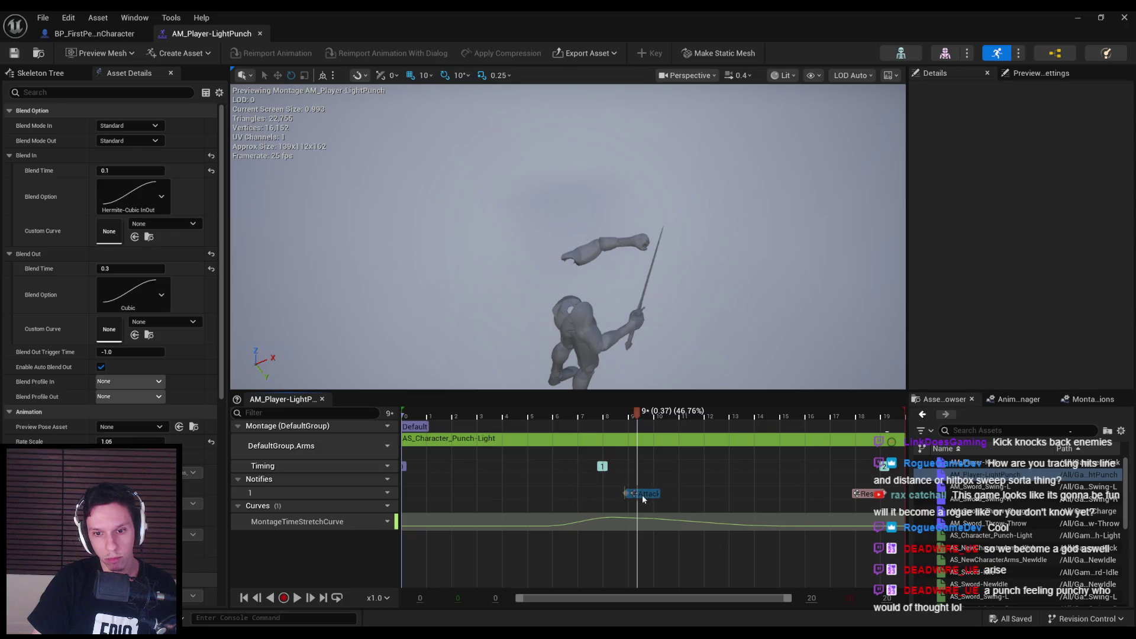
# Step: Move the Attack notify to about frame 9 and Reset to about frame 15, then save
pyautogui.moveTo(865, 493)
pyautogui.mouseDown()
pyautogui.moveTo(719, 494)
pyautogui.moveTo(784, 494)
pyautogui.mouseUp()
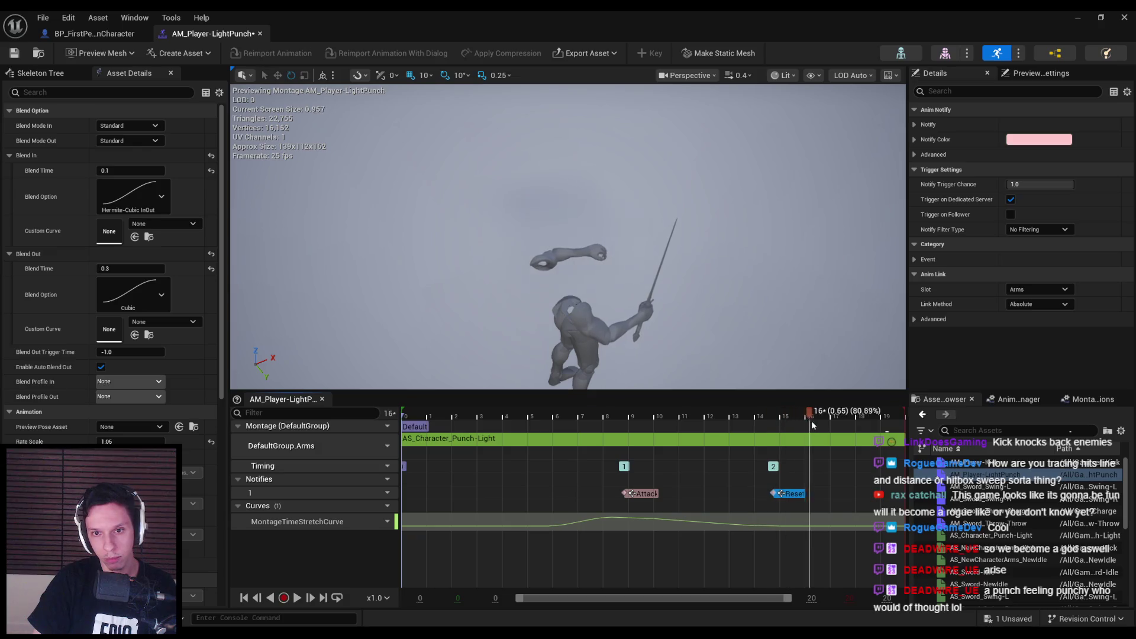
pyautogui.moveTo(811, 420); pyautogui.dragTo(835, 420)
pyautogui.moveTo(790, 493); pyautogui.dragTo(799, 493)
pyautogui.hotkey('ctrl', 's')
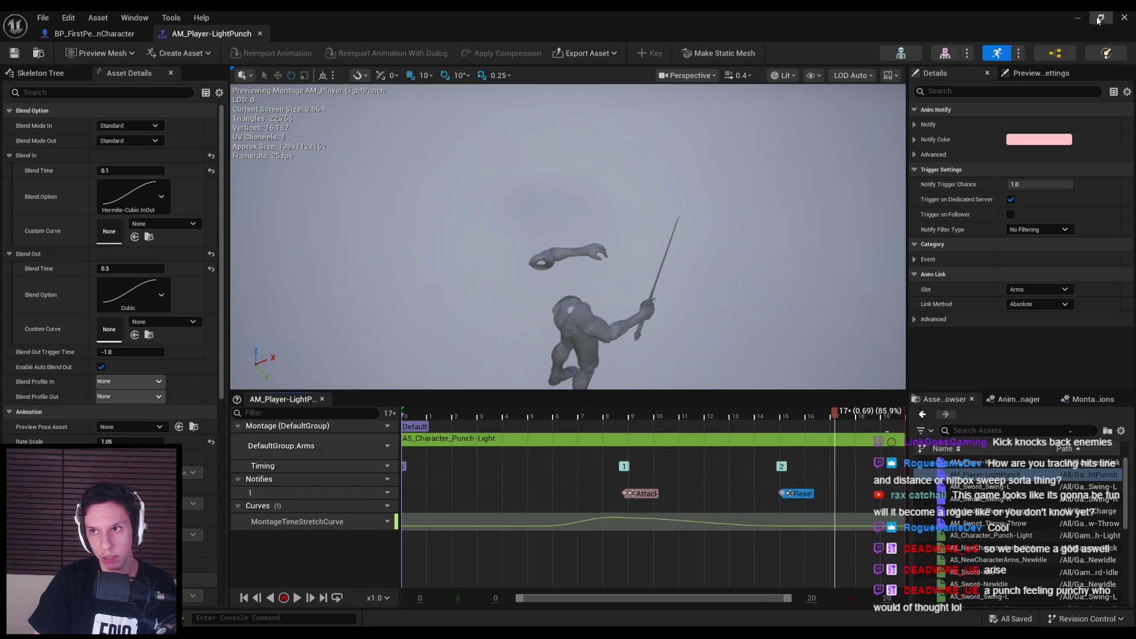
pyautogui.click(1100, 21)
pyautogui.hotkey('alt', 'p')
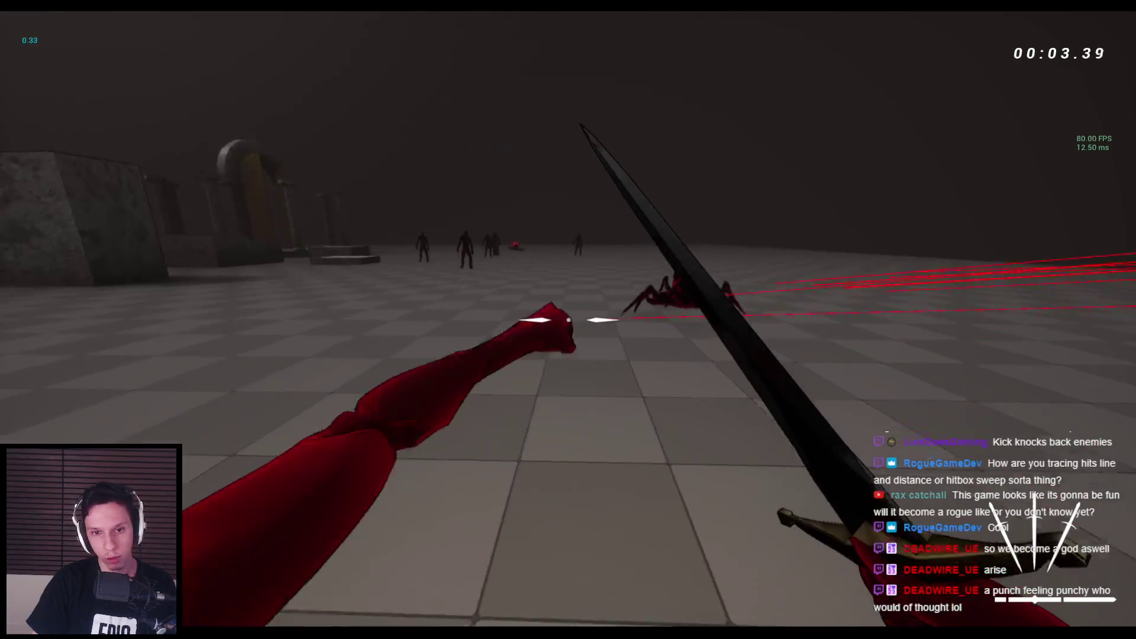
# Step: Punch the spiders and the successive enemy groups
pyautogui.click(568, 319)
pyautogui.click(568, 320)
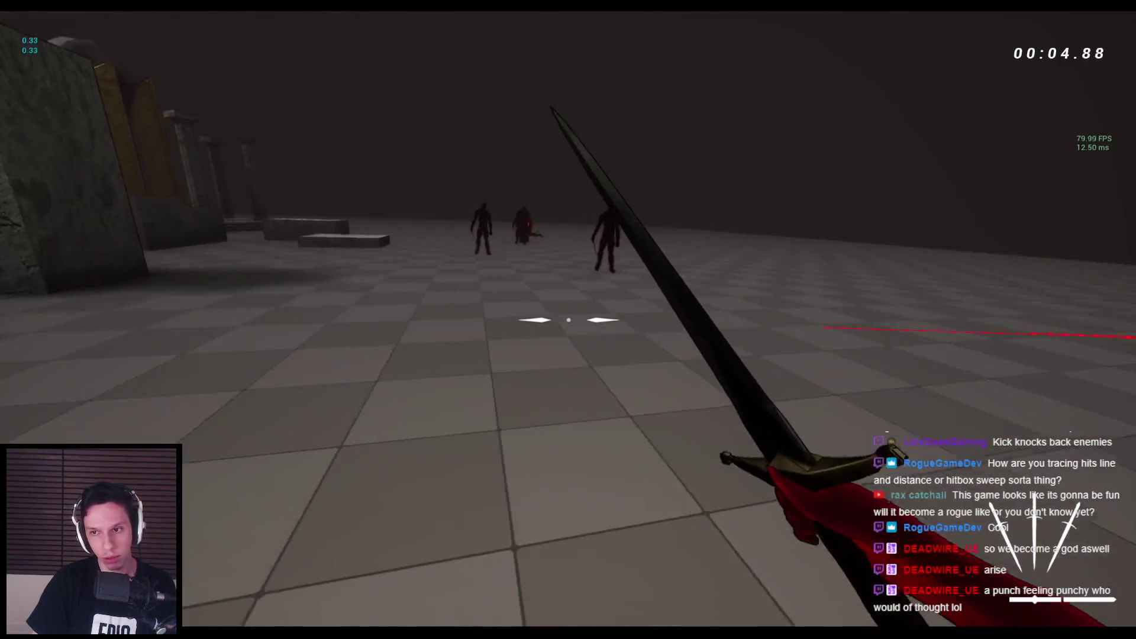
pyautogui.click(568, 320)
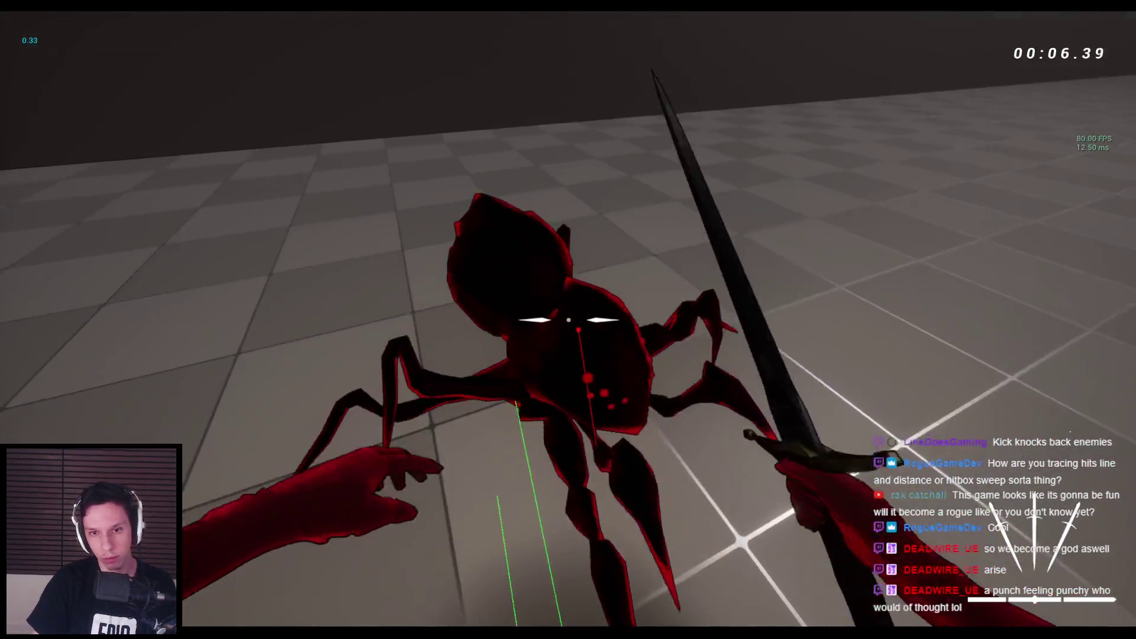
pyautogui.click(568, 320)
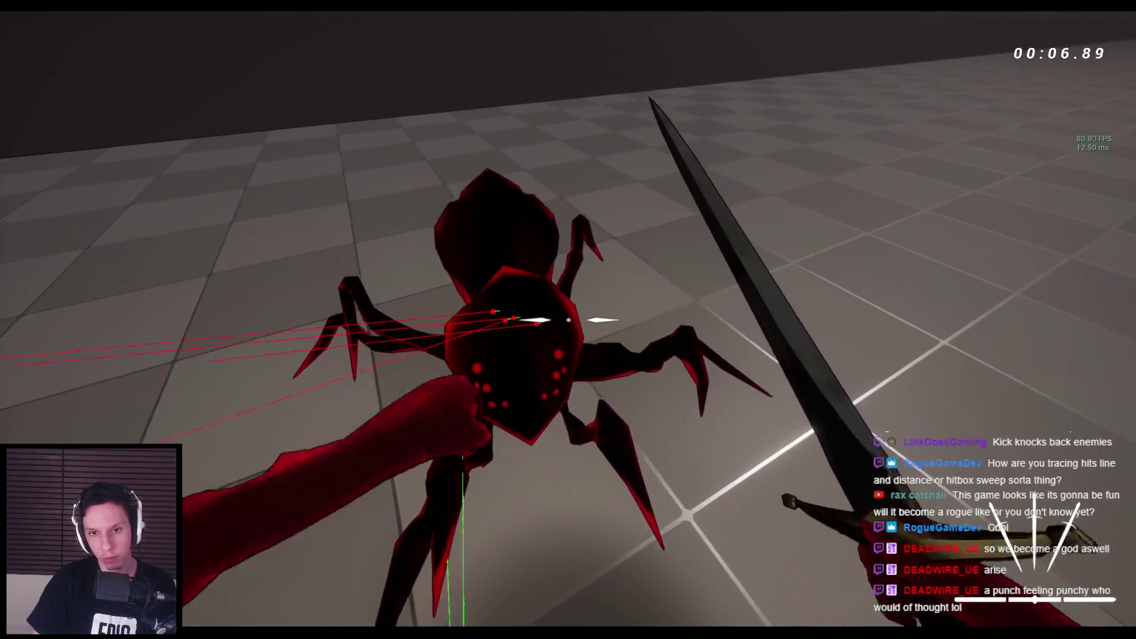
pyautogui.click(568, 321)
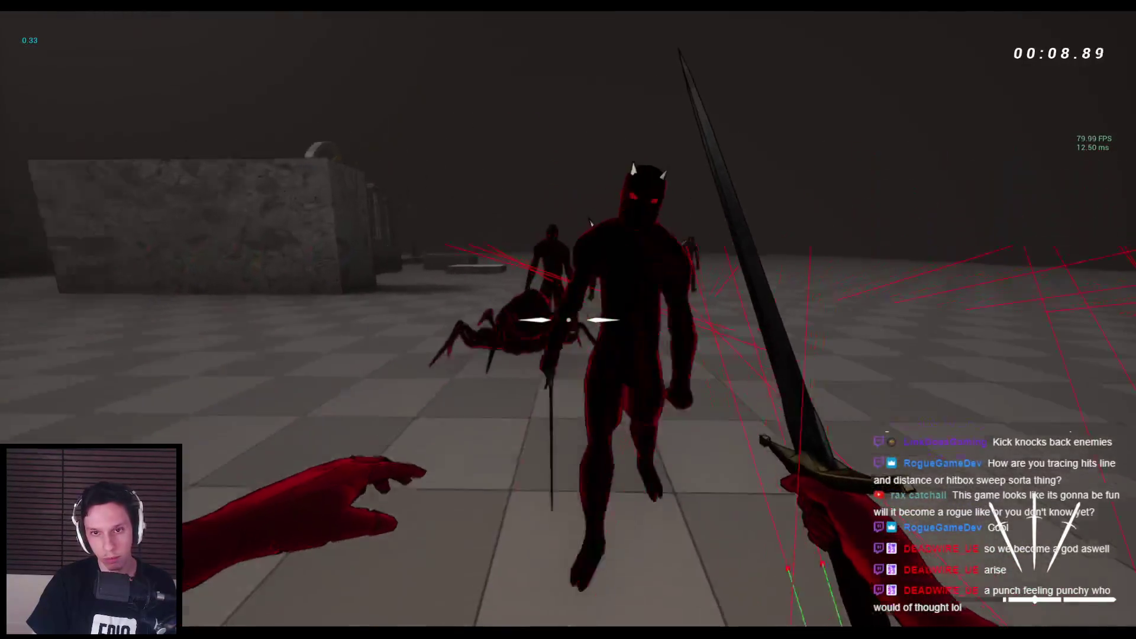
pyautogui.click(569, 319)
pyautogui.click(568, 319)
pyautogui.click(568, 319)
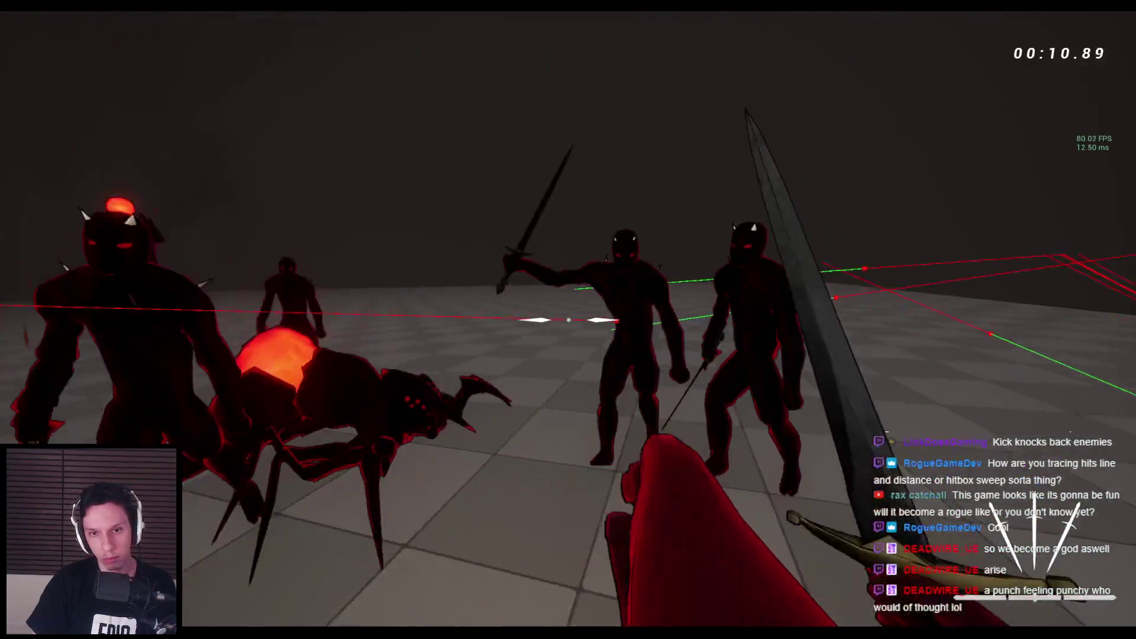
pyautogui.click(568, 320)
# Step: Keep attacking the enemy group, knocking enemies down and slashing the spider
pyautogui.click(568, 320)
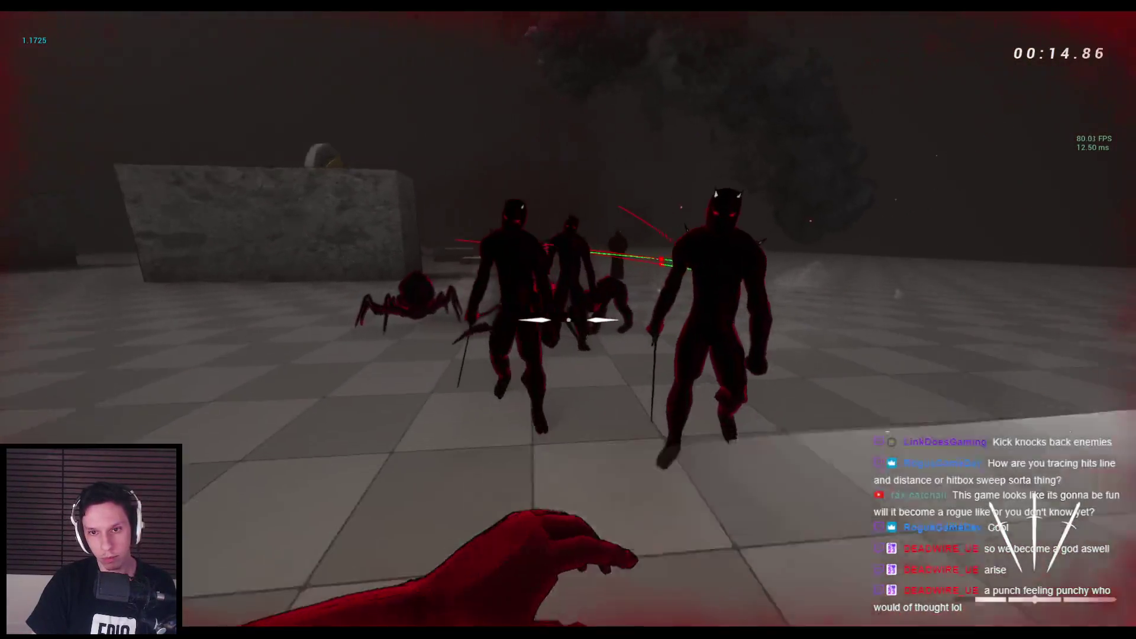
pyautogui.click(569, 320)
pyautogui.click(567, 320)
pyautogui.click(568, 320)
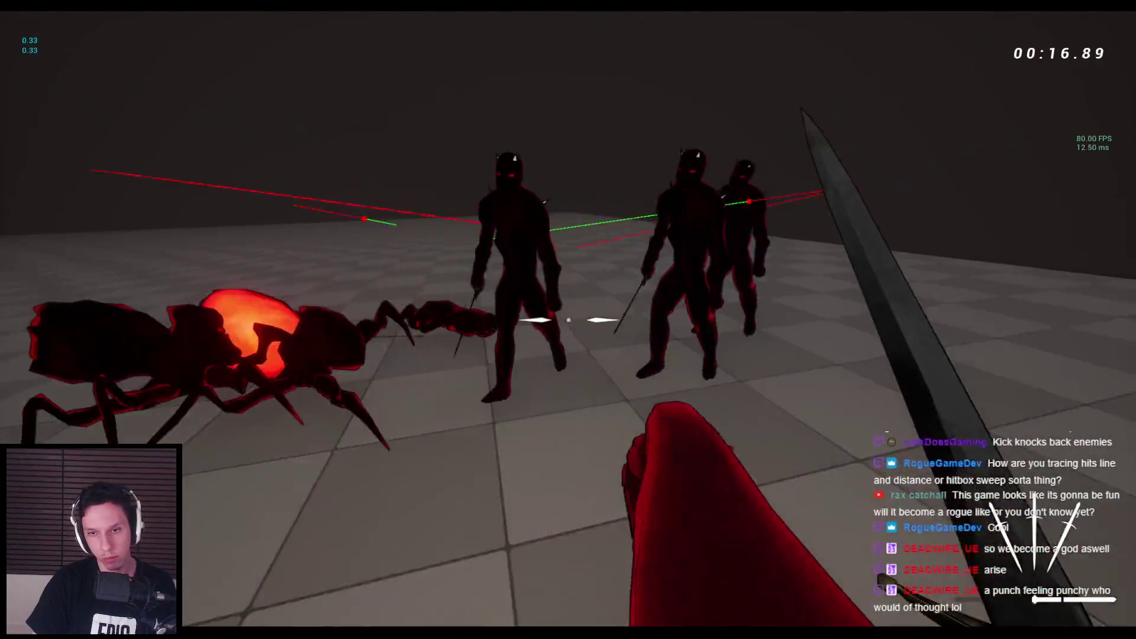
pyautogui.click(568, 319)
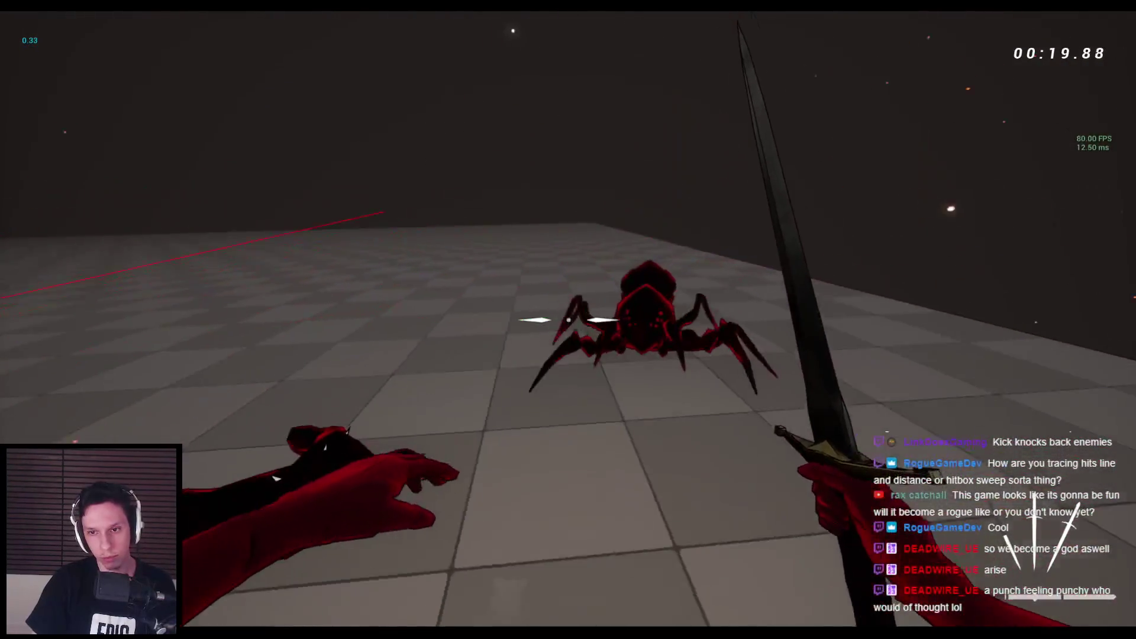
pyautogui.click(569, 320)
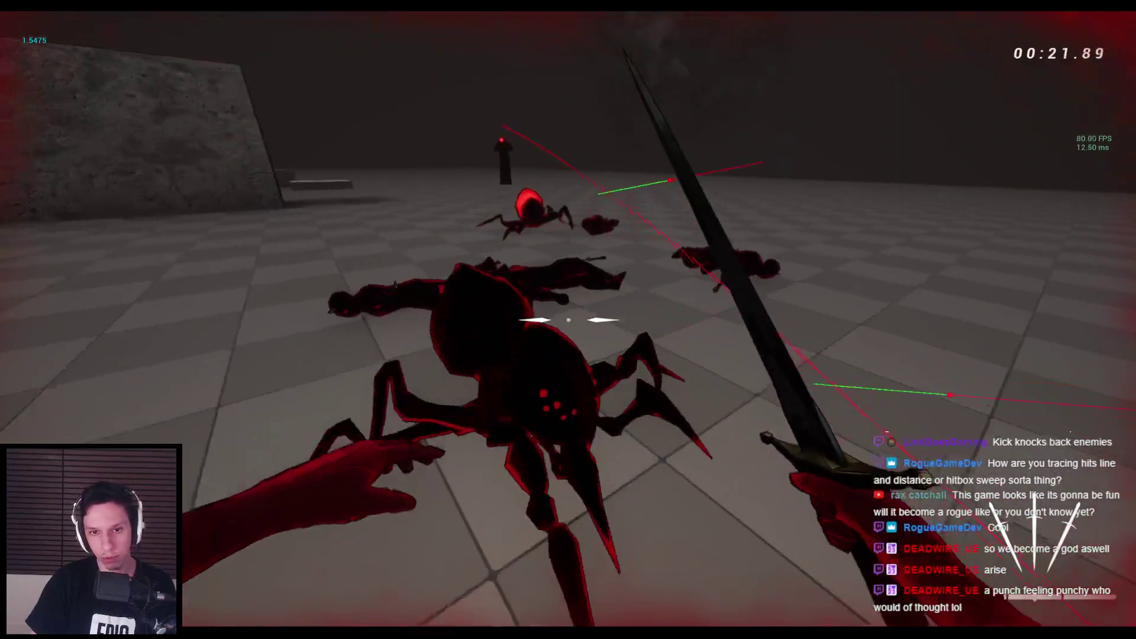
pyautogui.click(568, 319)
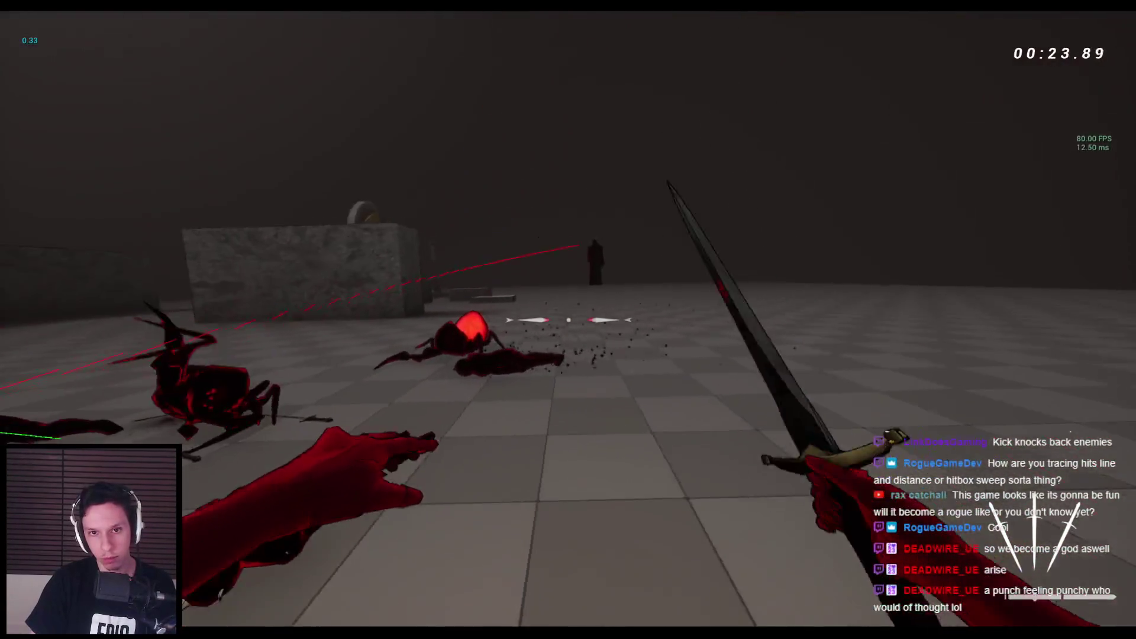
# Step: Throw the sword at the horned demon, wall-run along the stone wall, then stop the session
pyautogui.rightClick(568, 320)
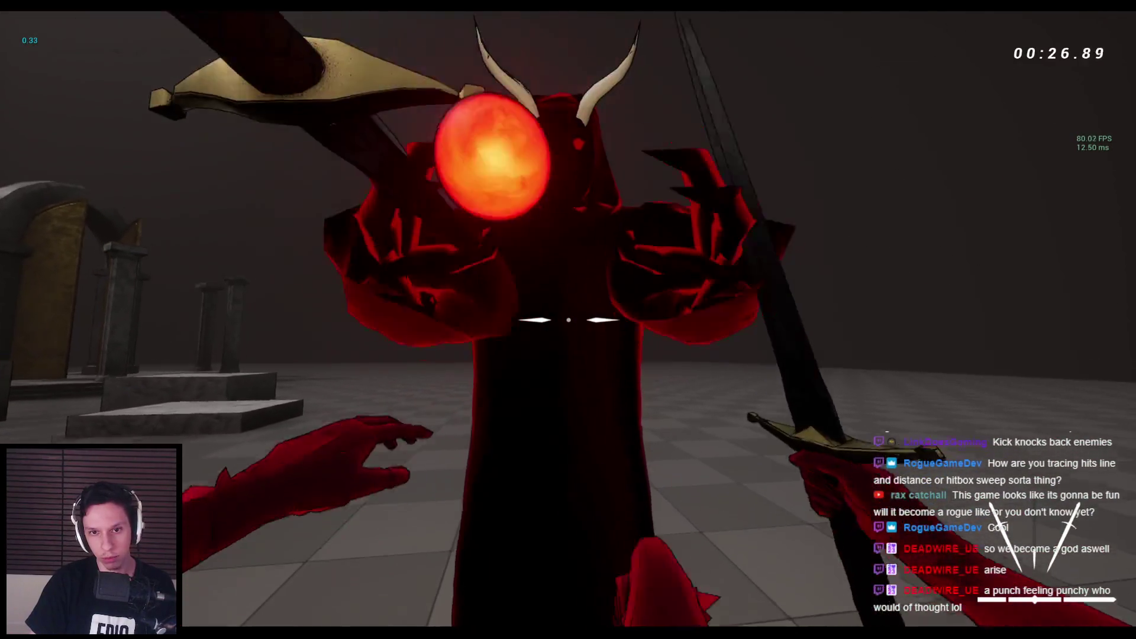
pyautogui.click(568, 319)
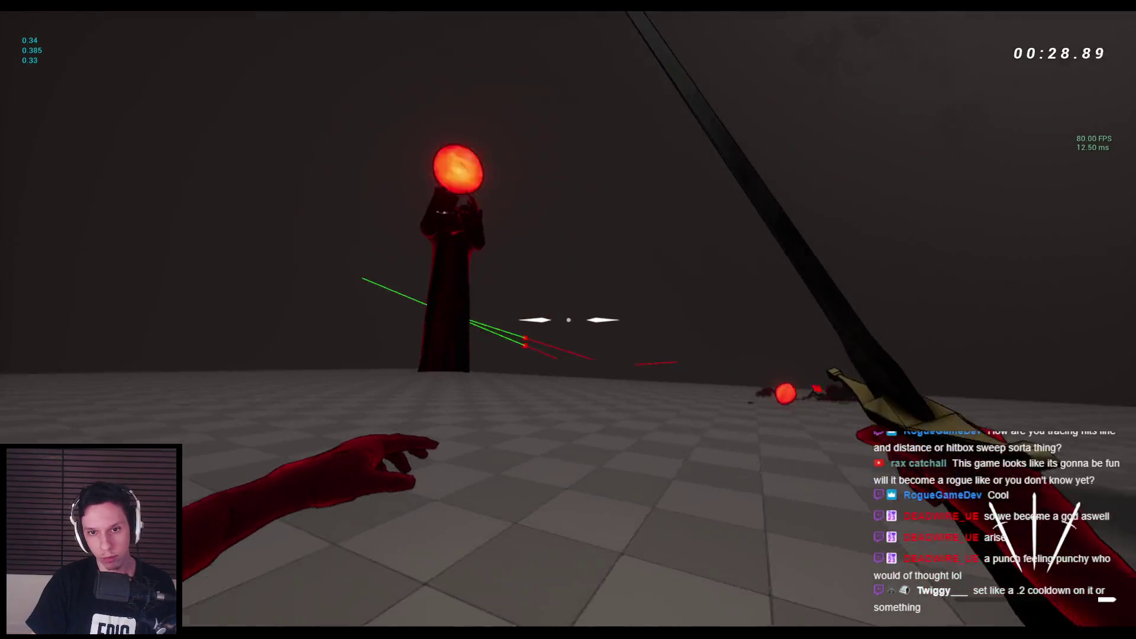
pyautogui.rightClick(569, 319)
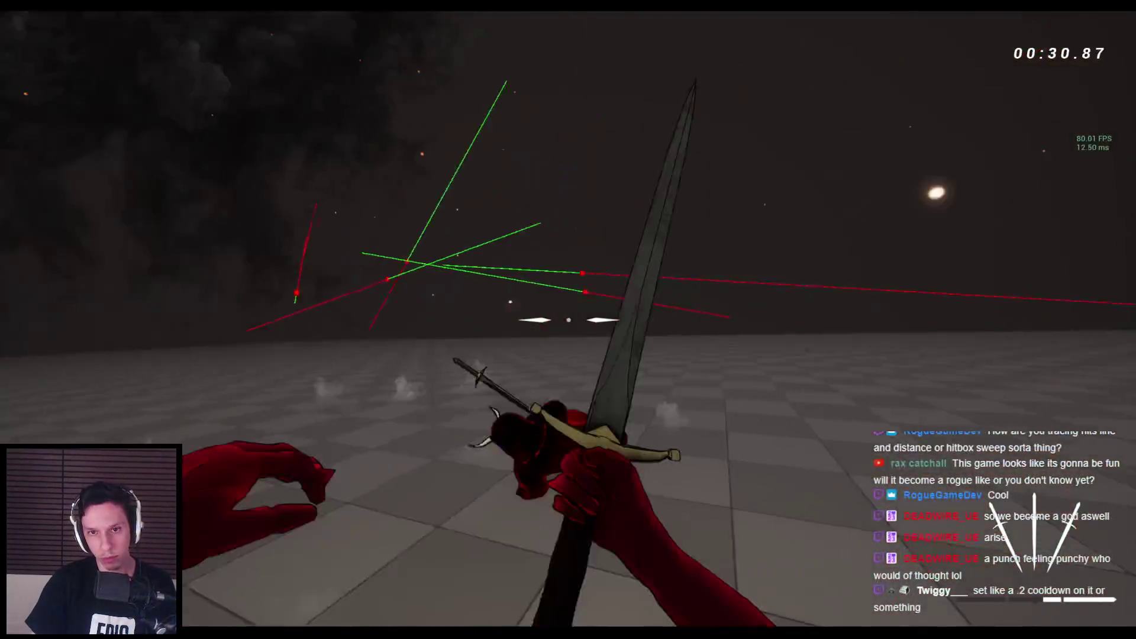
pyautogui.press('space')
pyautogui.press('space')
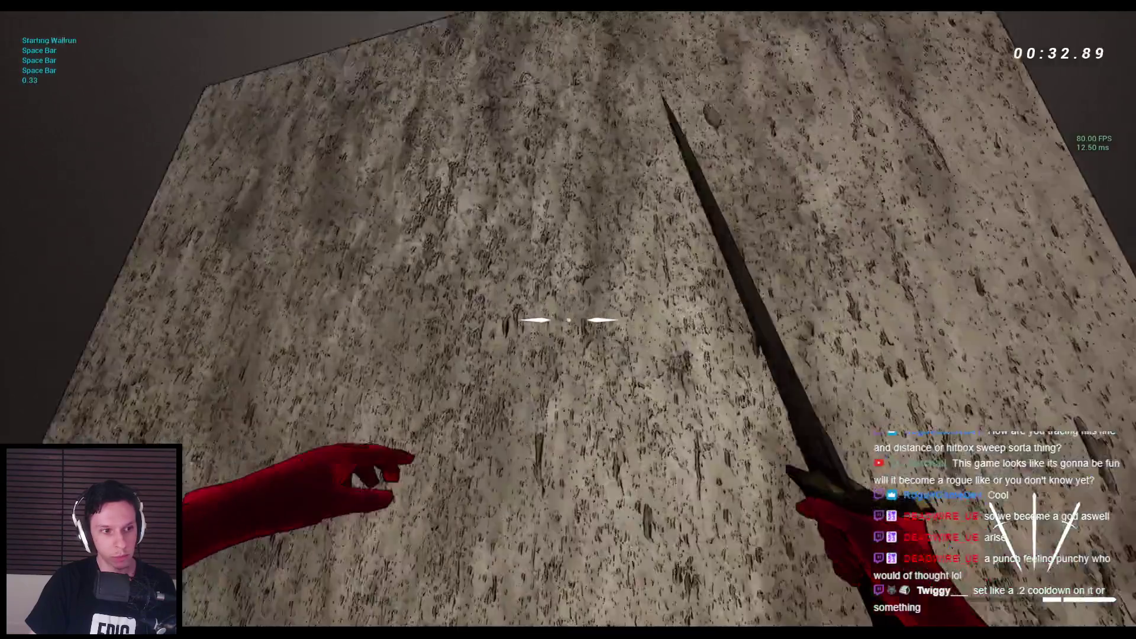
pyautogui.press('space')
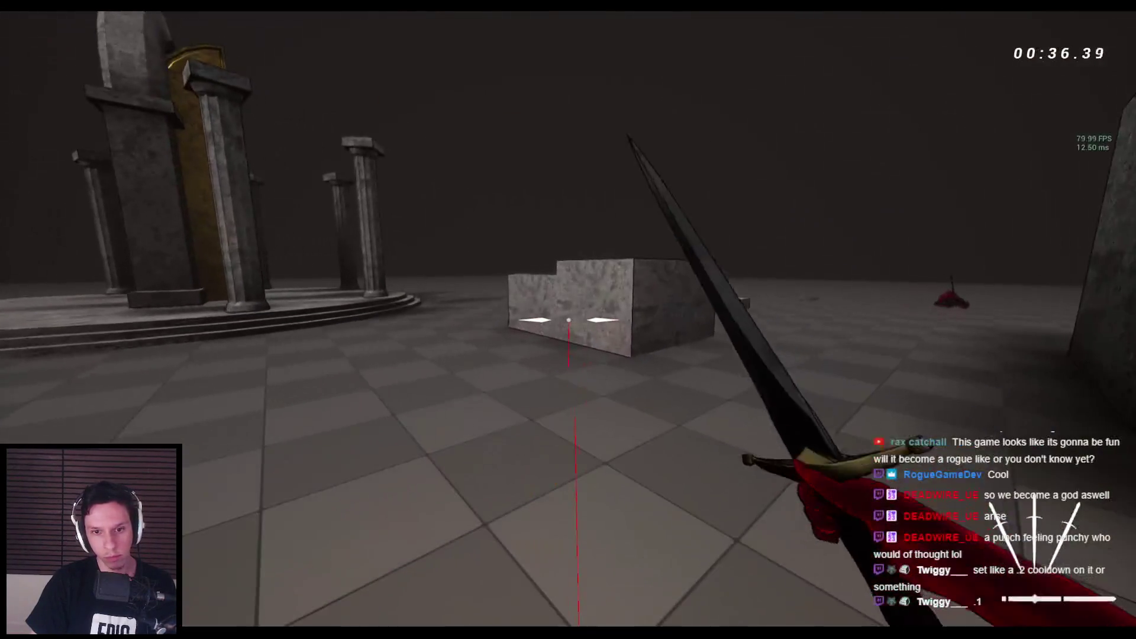
pyautogui.click(568, 319)
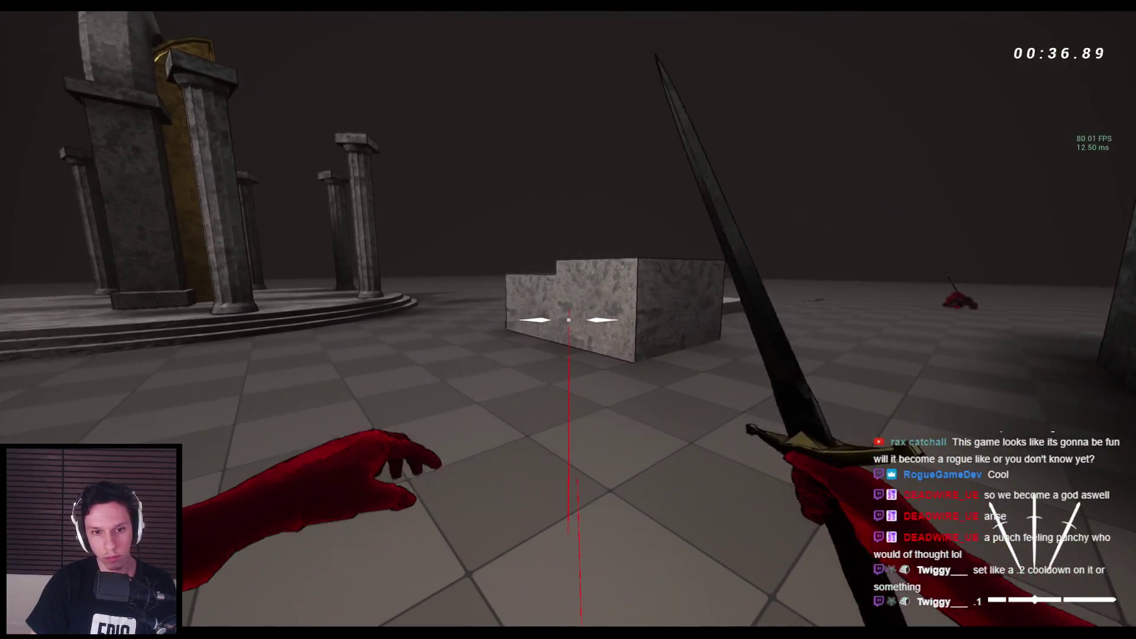
pyautogui.press('Escape')
pyautogui.moveTo(345, 633)
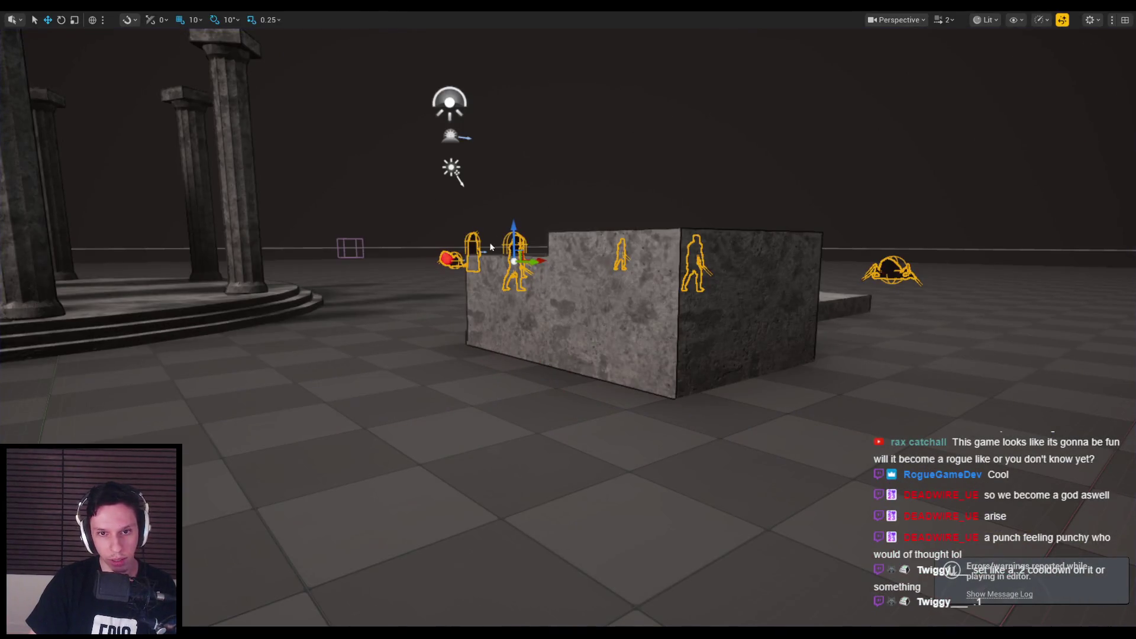
pyautogui.click(406, 593)
pyautogui.click(95, 33)
pyautogui.hotkey('alt', 'Left')
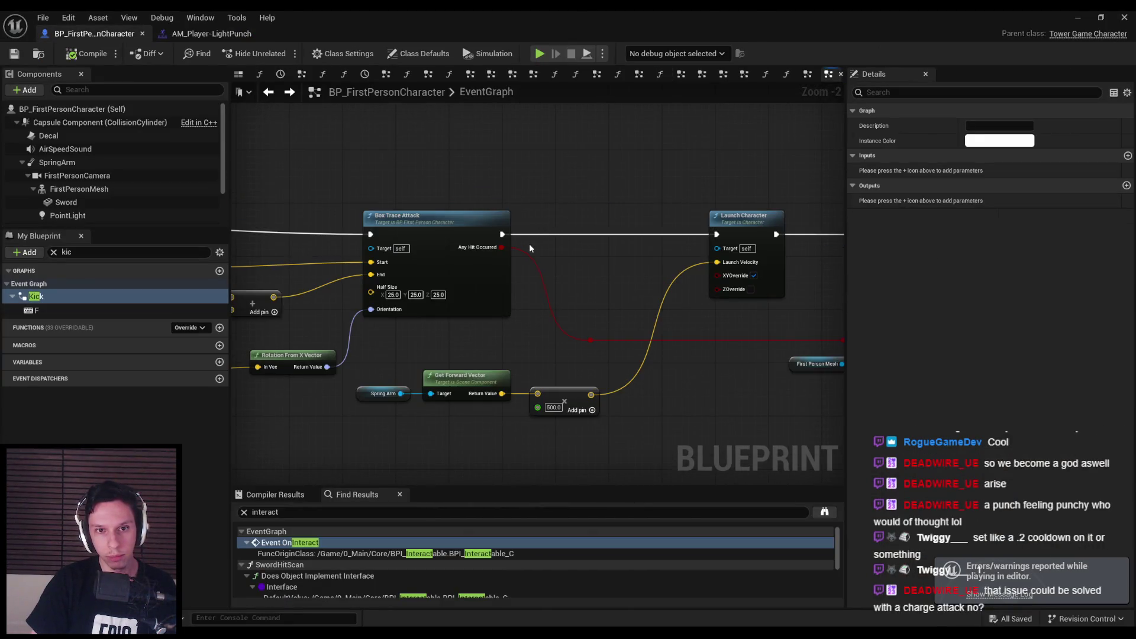
pyautogui.scroll(3, 527, 245)
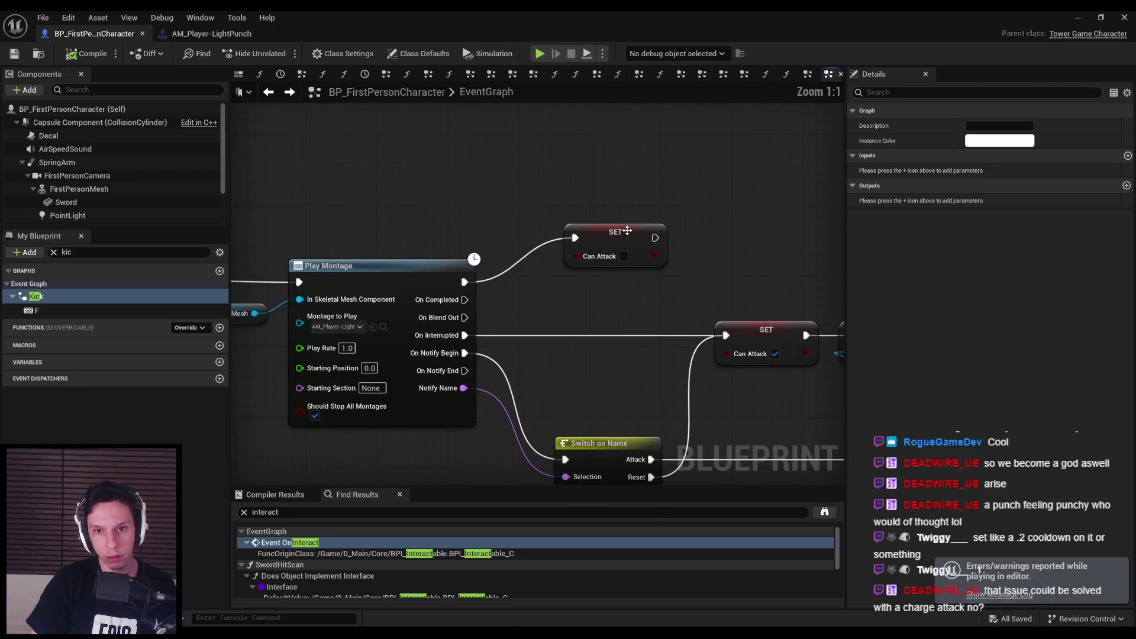
pyautogui.scroll(-1, 574, 249)
pyautogui.scroll(-3, 415, 320)
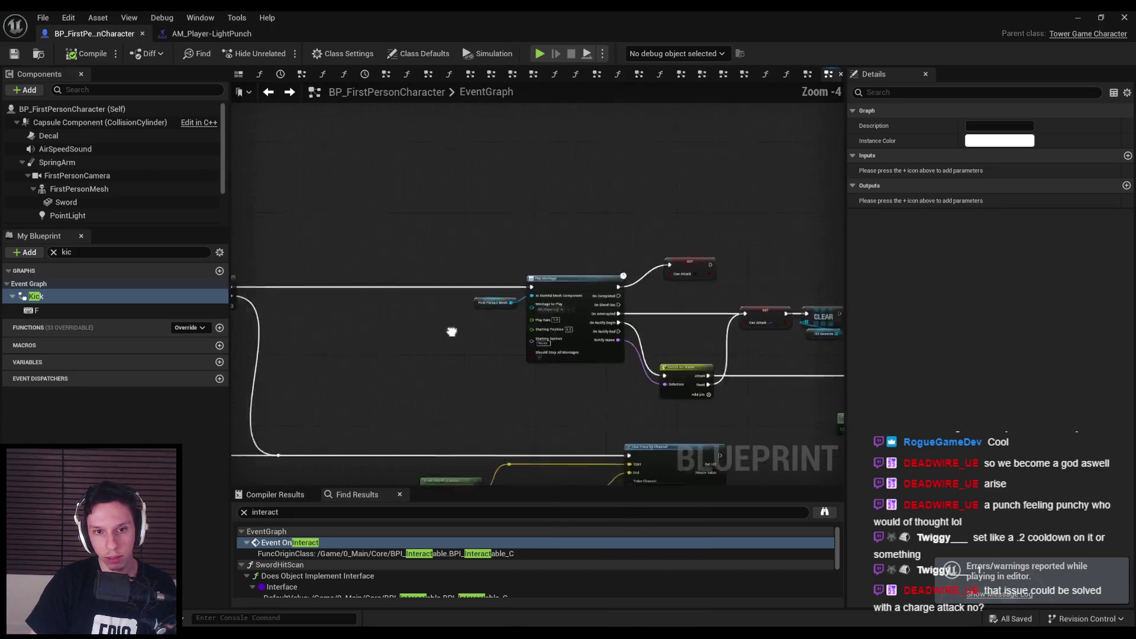
pyautogui.moveTo(365, 308); pyautogui.dragTo(577, 281)
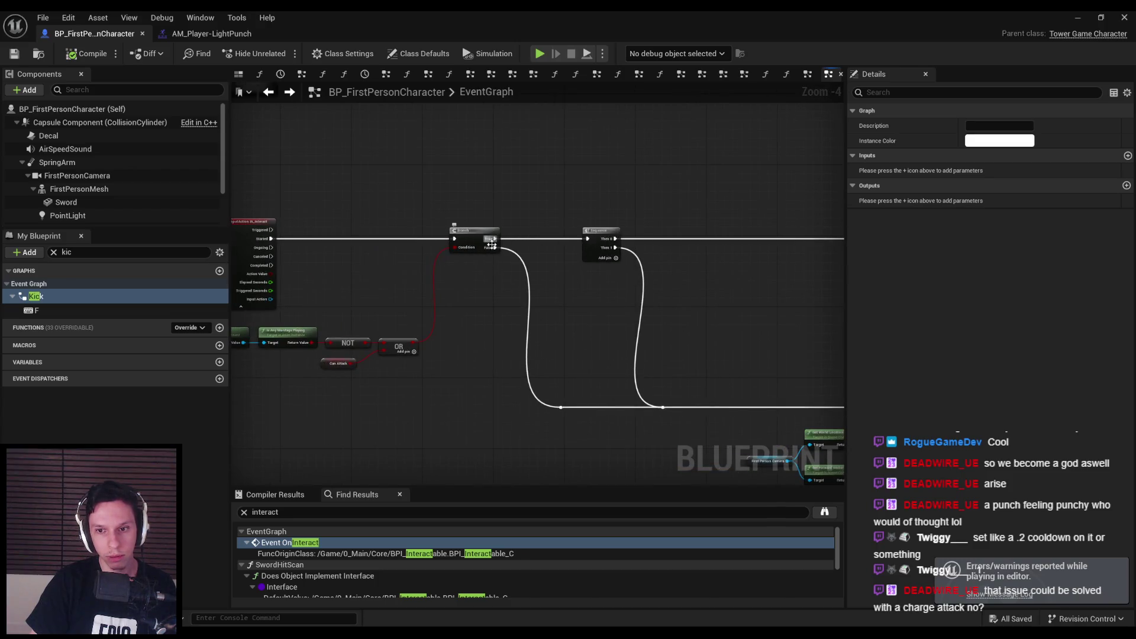
pyautogui.moveTo(492, 245)
pyautogui.mouseDown()
pyautogui.moveTo(261, 190)
pyautogui.moveTo(31, 191)
pyautogui.mouseUp()
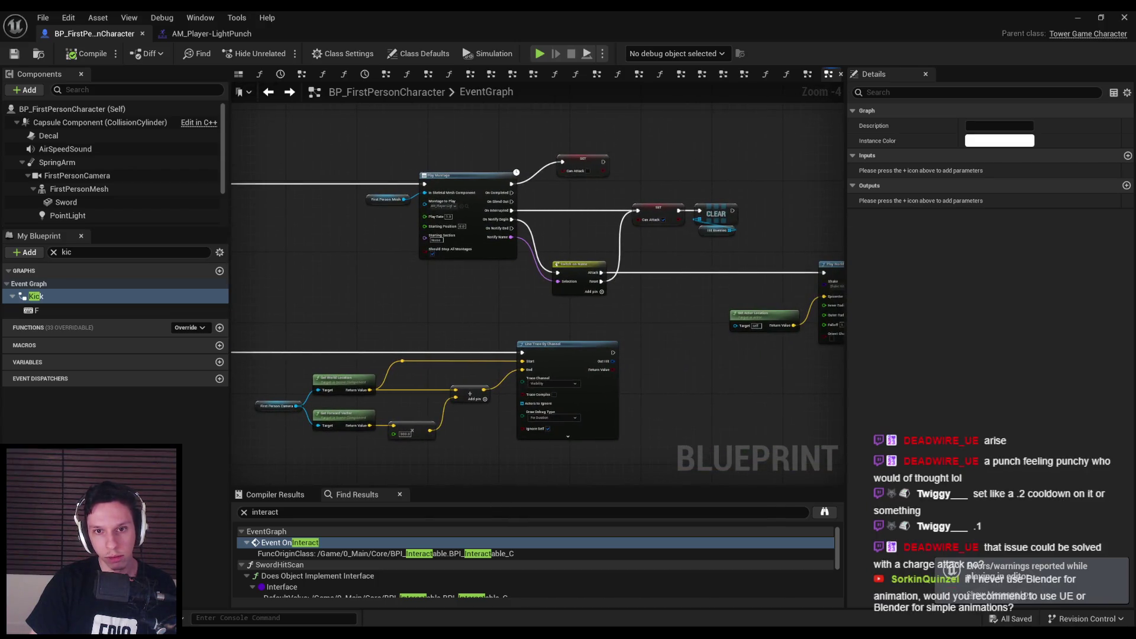
pyautogui.scroll(-2, 518, 222)
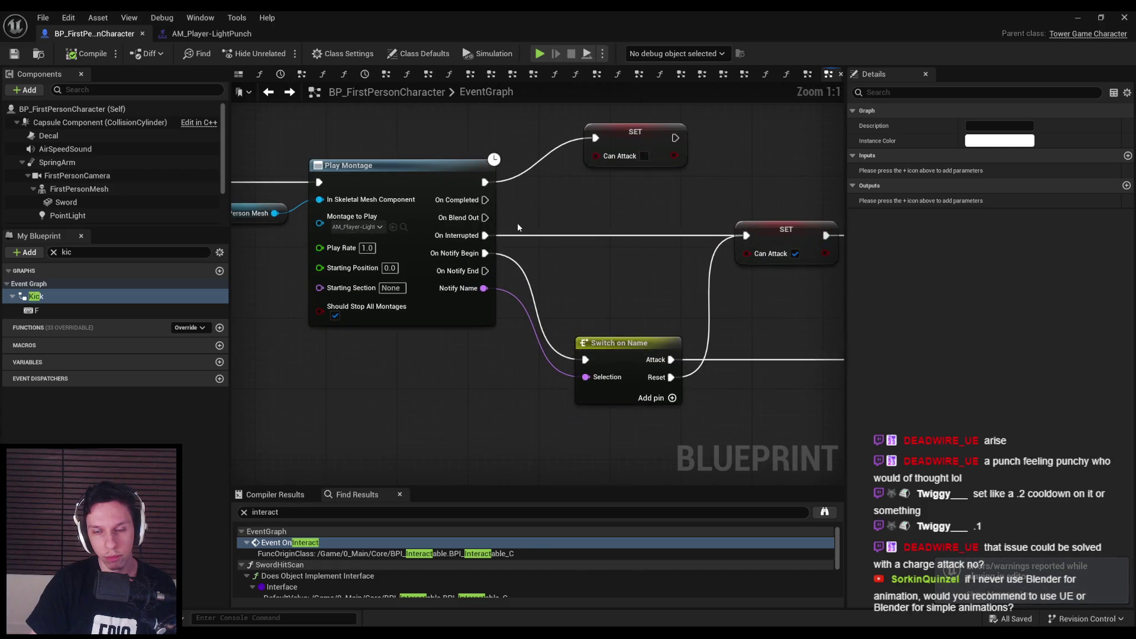
pyautogui.moveTo(275, 312)
pyautogui.mouseDown()
pyautogui.moveTo(213, 284)
pyautogui.moveTo(437, 303)
pyautogui.mouseUp()
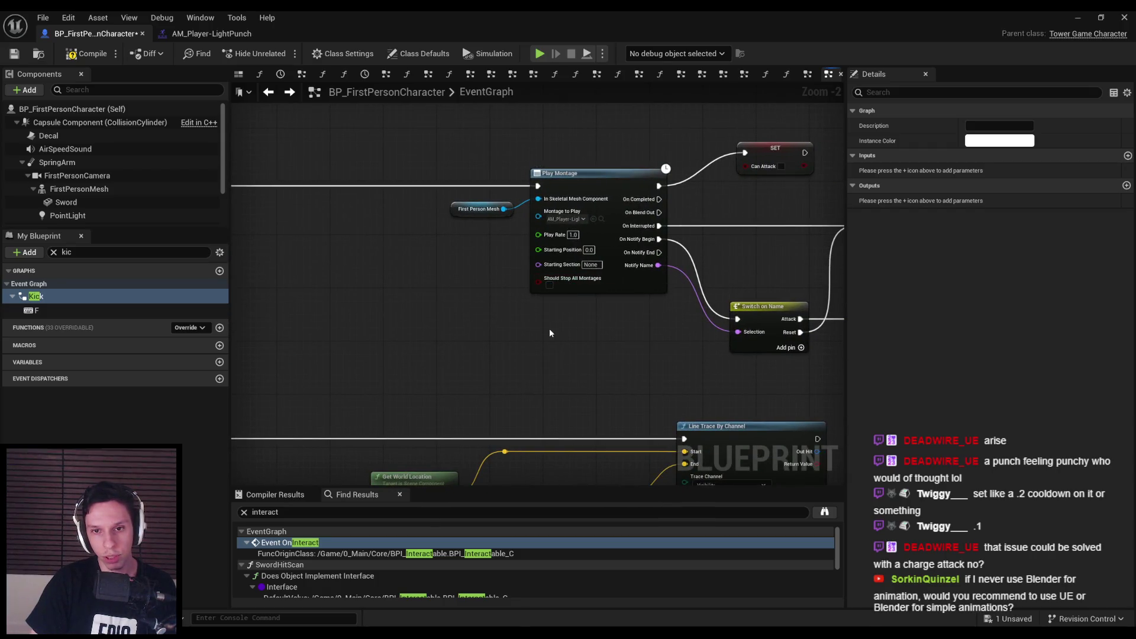
pyautogui.scroll(-1, 545, 328)
pyautogui.moveTo(545, 328); pyautogui.dragTo(324, 301)
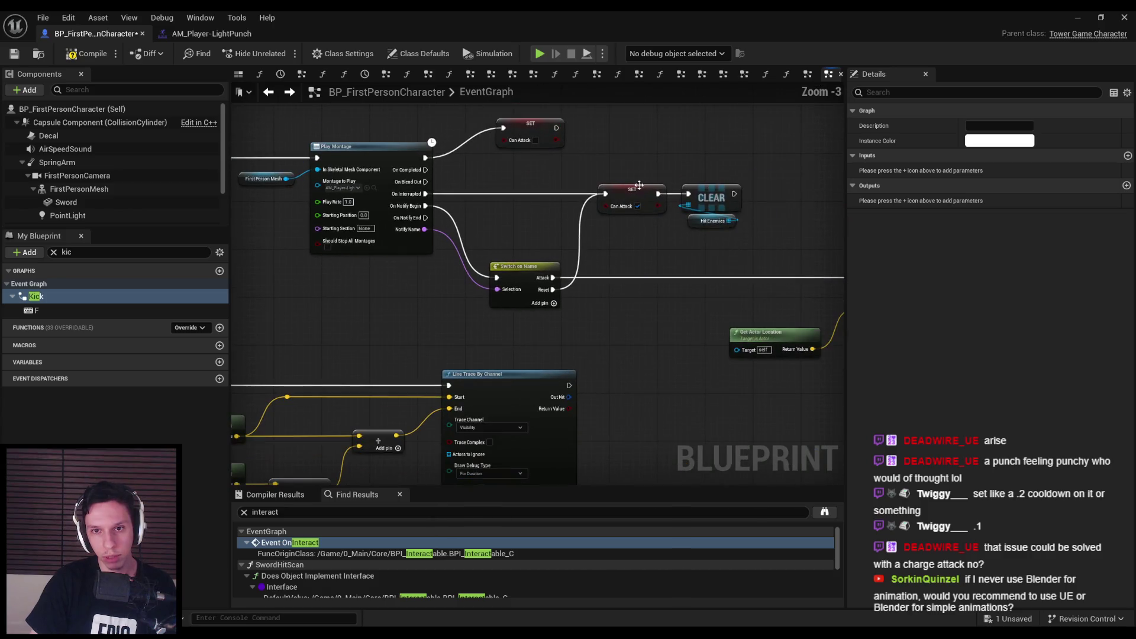
pyautogui.click(1084, 21)
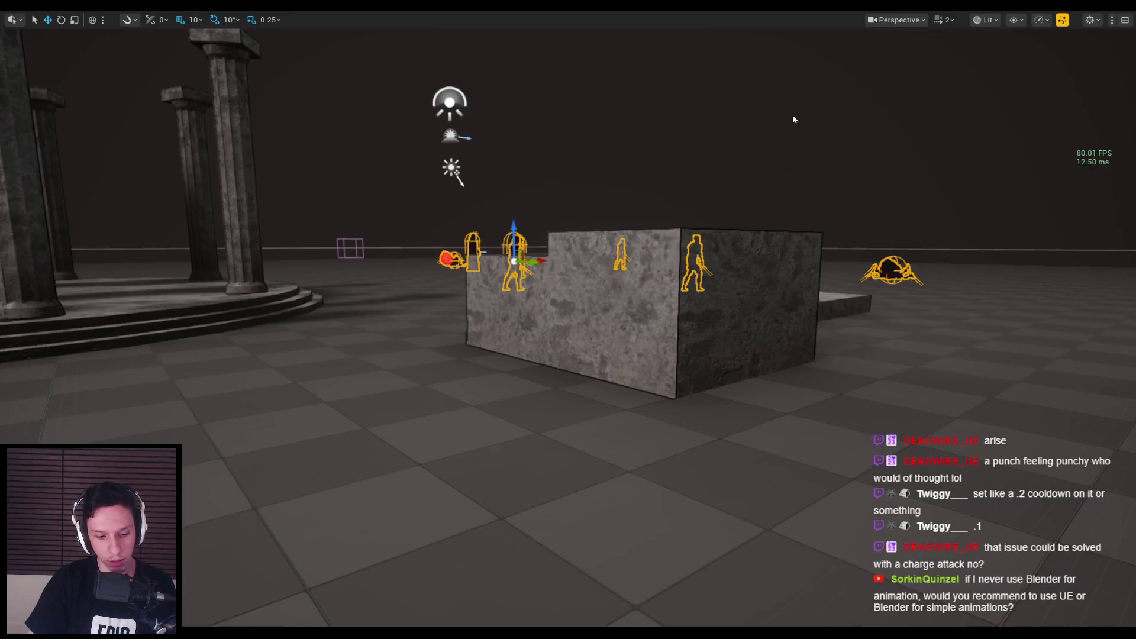
# Step: Run a quick Play-in-Editor session punching distant enemies and the spider, then stop it
pyautogui.hotkey('alt', 'p')
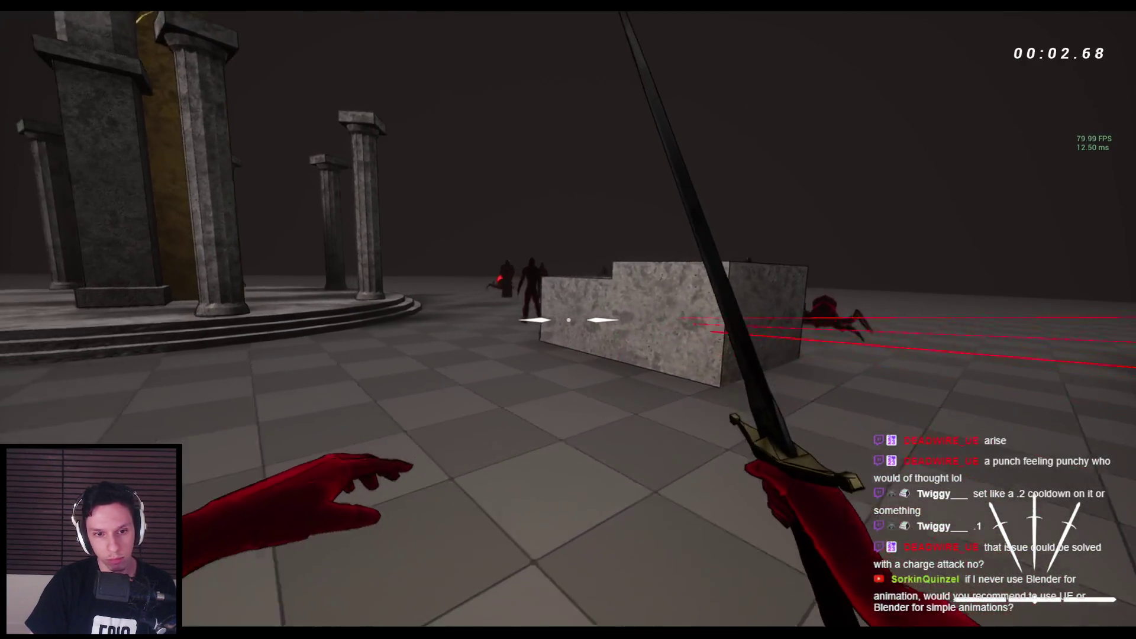
pyautogui.click(568, 320)
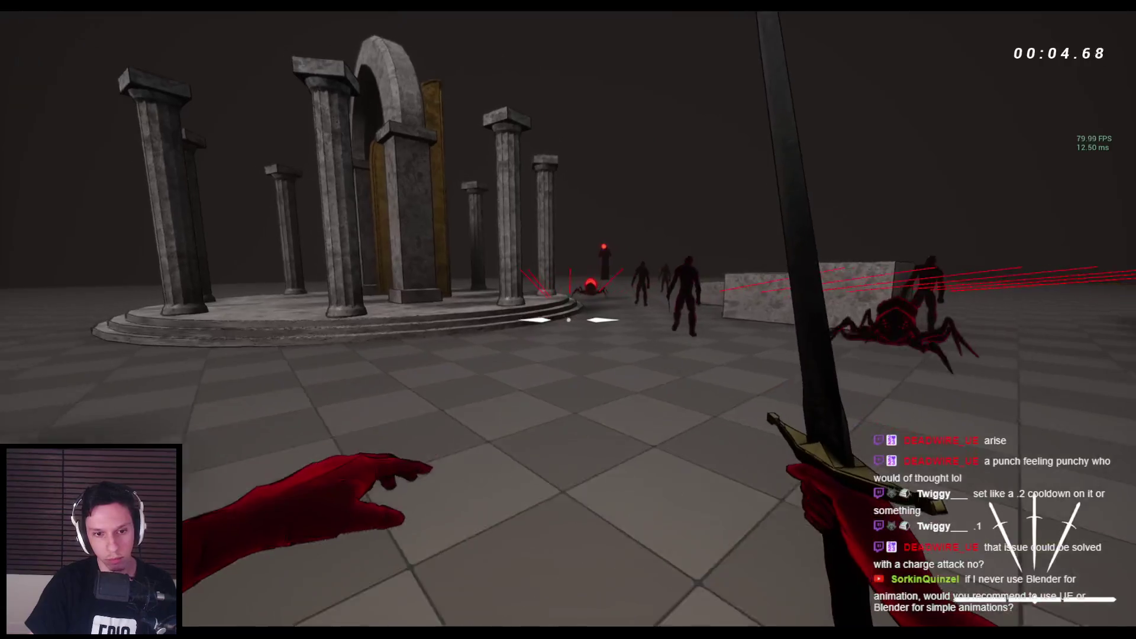
pyautogui.click(568, 320)
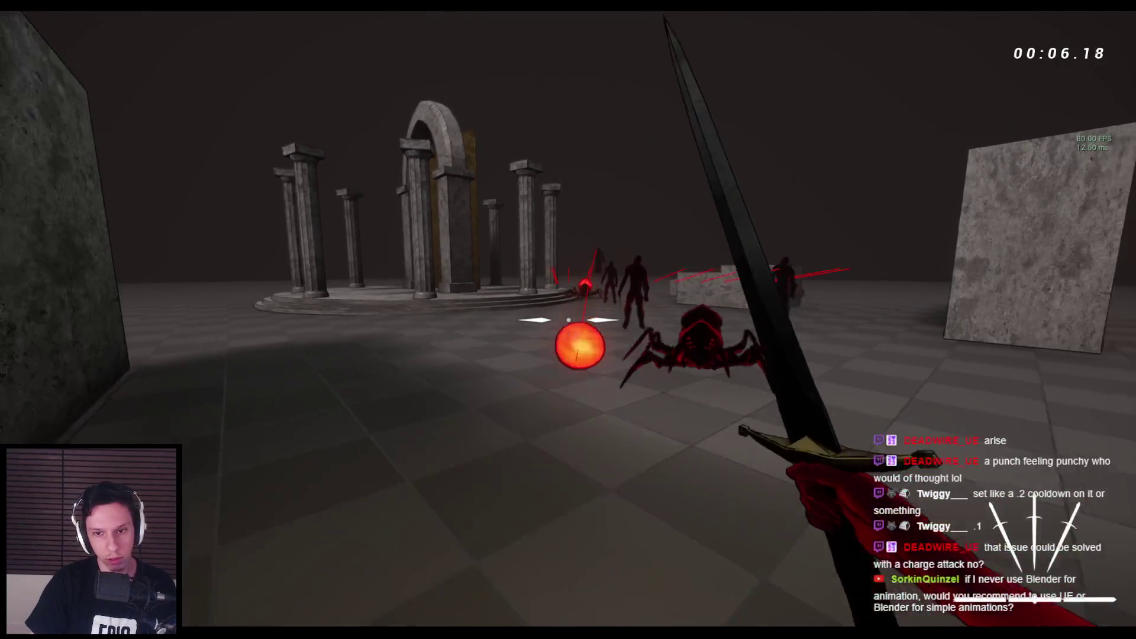
pyautogui.click(568, 319)
pyautogui.click(568, 320)
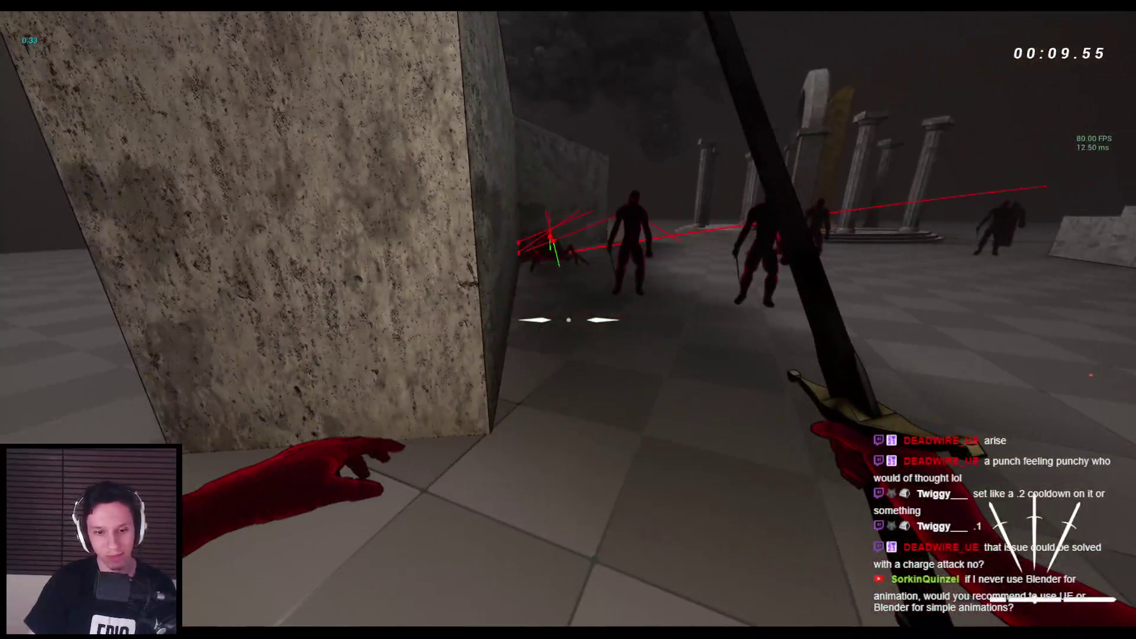
pyautogui.press('Escape')
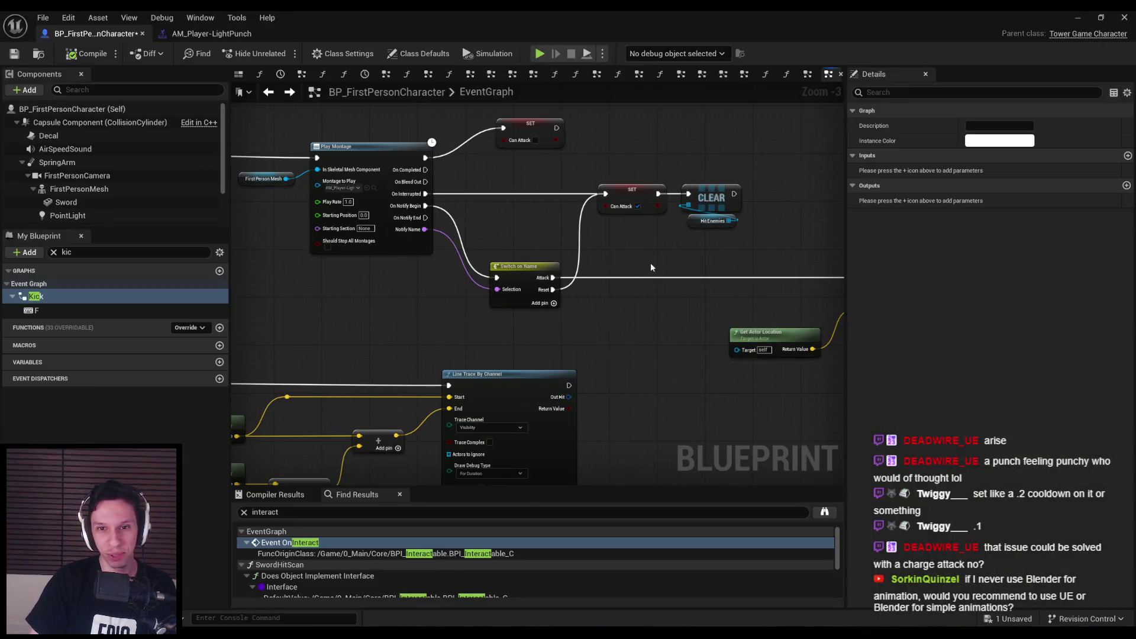
pyautogui.moveTo(651, 268)
pyautogui.mouseDown()
pyautogui.moveTo(459, 303)
pyautogui.moveTo(612, 314)
pyautogui.moveTo(533, 329)
pyautogui.moveTo(501, 263)
pyautogui.mouseUp()
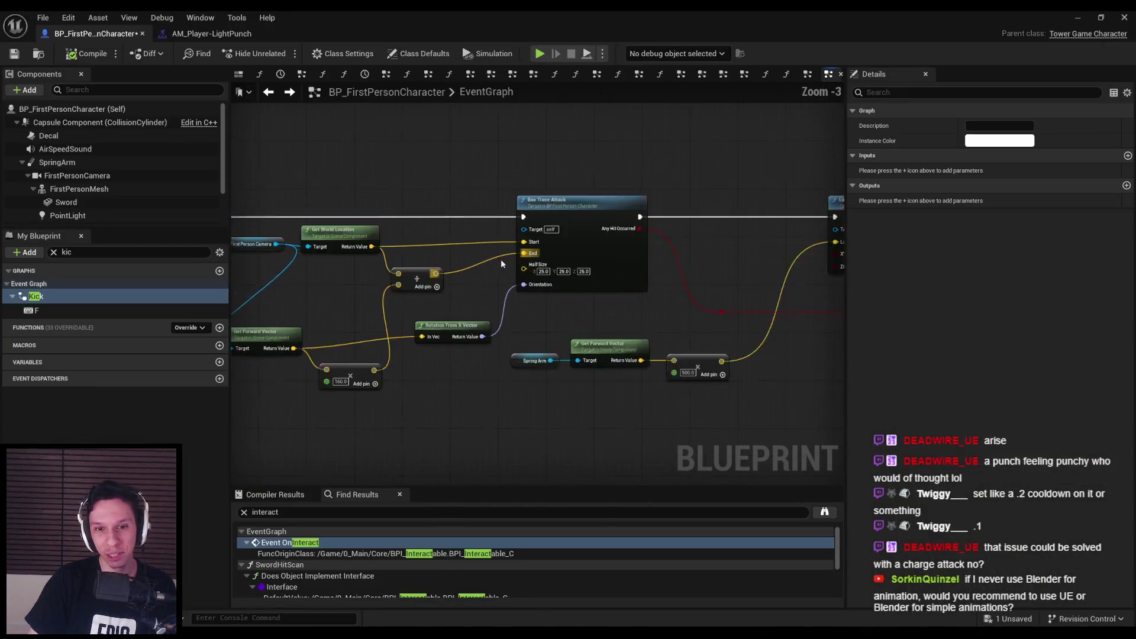
pyautogui.scroll(2, 501, 262)
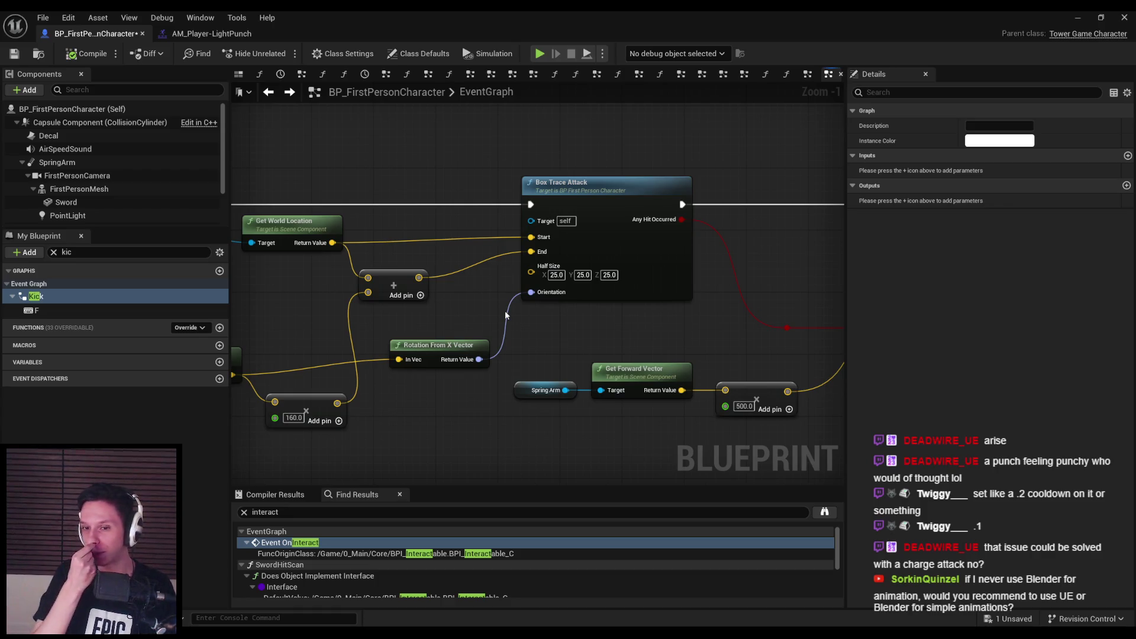
pyautogui.scroll(-1, 505, 310)
pyautogui.moveTo(832, 387); pyautogui.dragTo(502, 397)
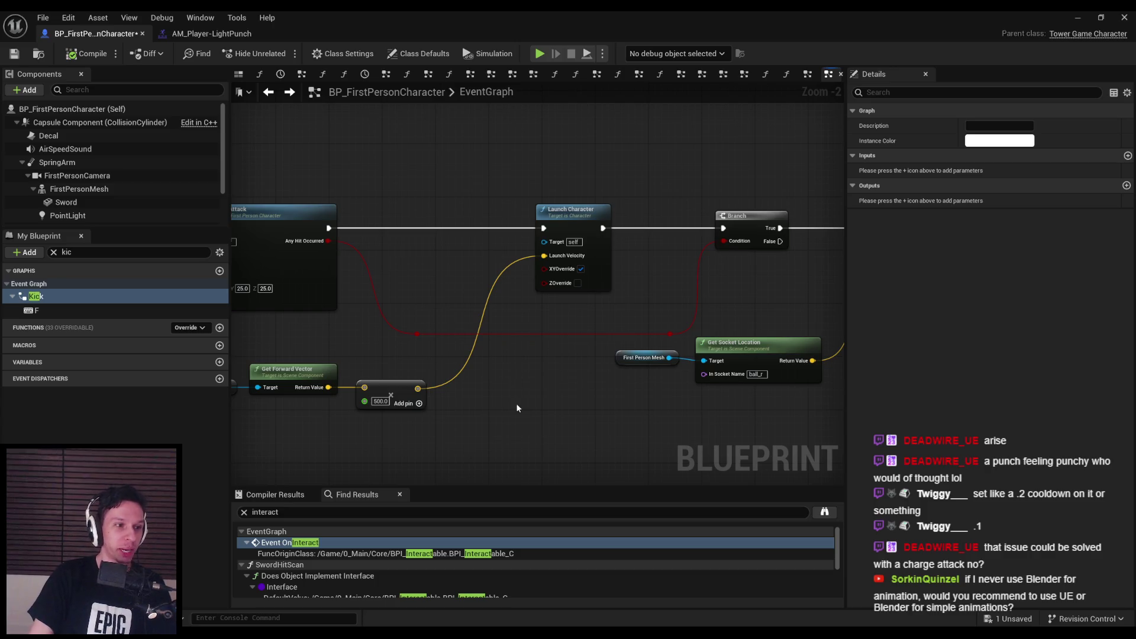
pyautogui.moveTo(516, 409)
pyautogui.mouseDown()
pyautogui.moveTo(409, 333)
pyautogui.moveTo(536, 367)
pyautogui.mouseUp()
pyautogui.scroll(1, 415, 331)
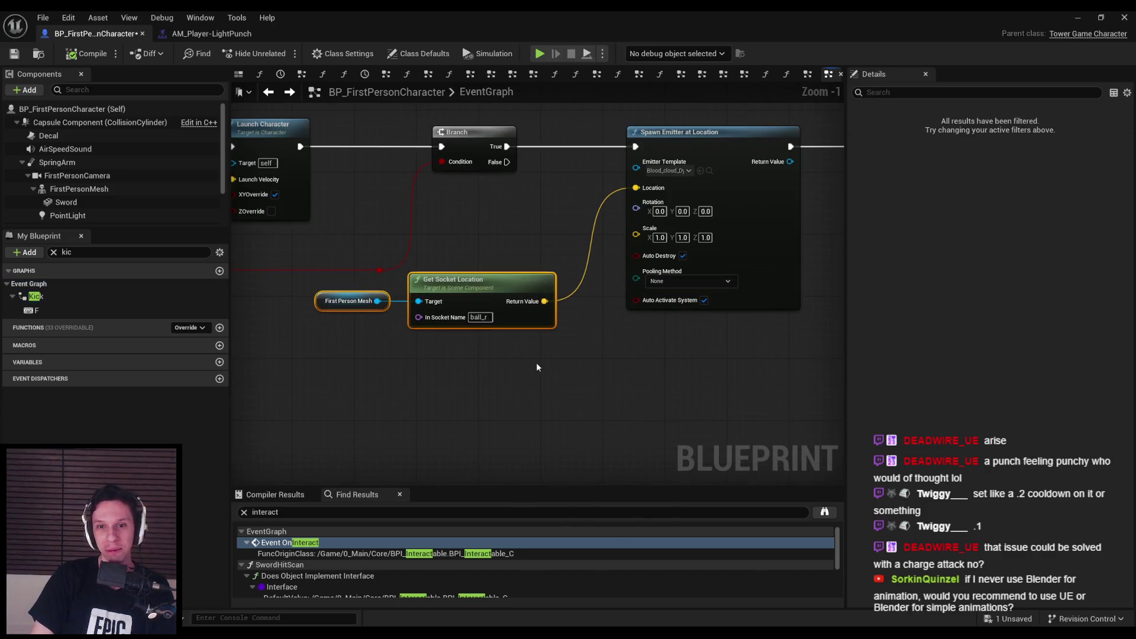
pyautogui.click(536, 365)
pyautogui.scroll(-2, 618, 227)
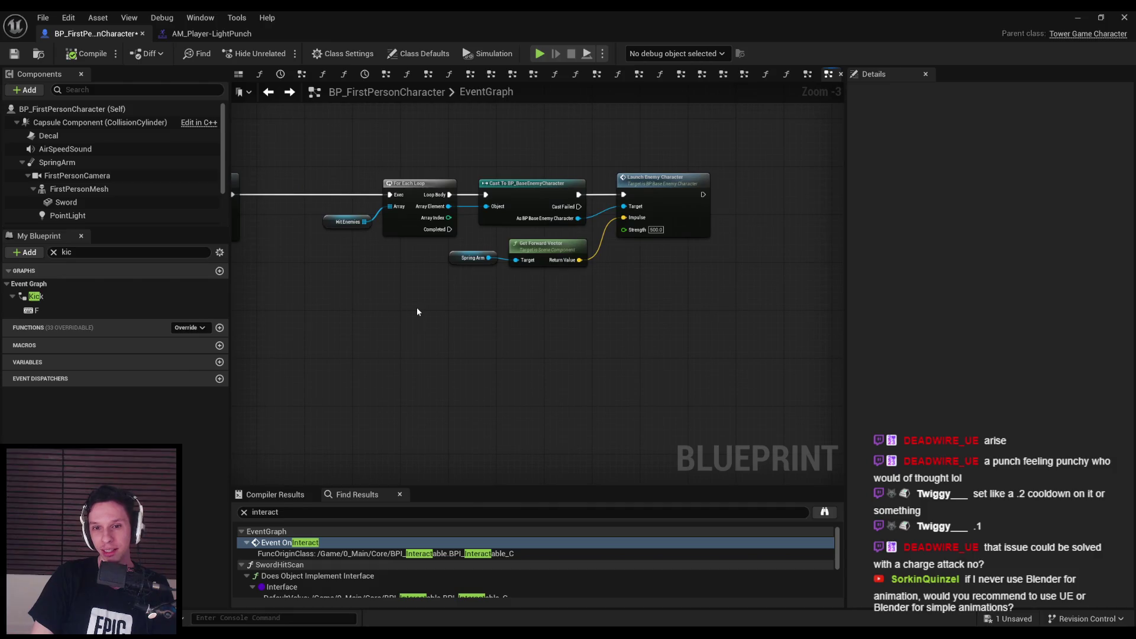
pyautogui.scroll(3, 669, 250)
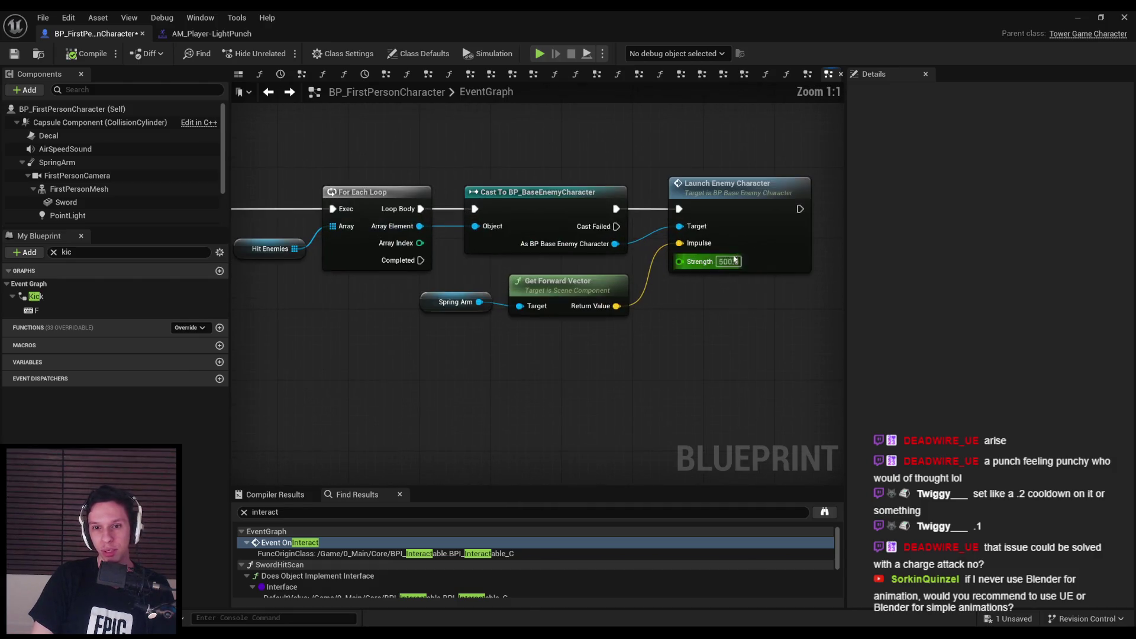
pyautogui.doubleClick(36, 296)
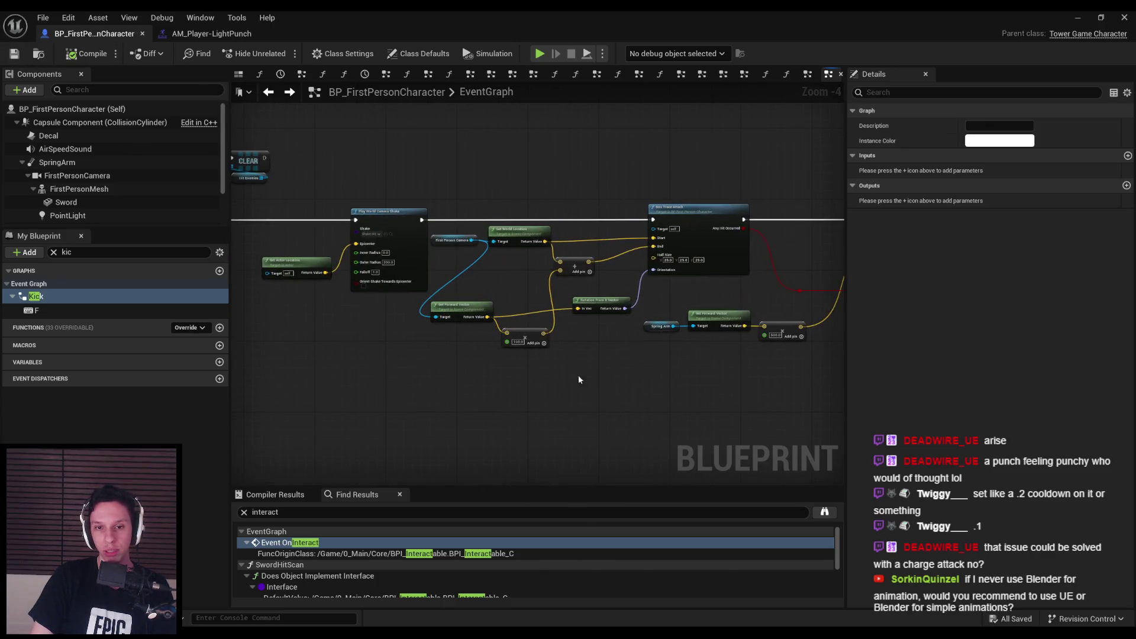
pyautogui.scroll(-1, 555, 278)
pyautogui.scroll(4, 555, 277)
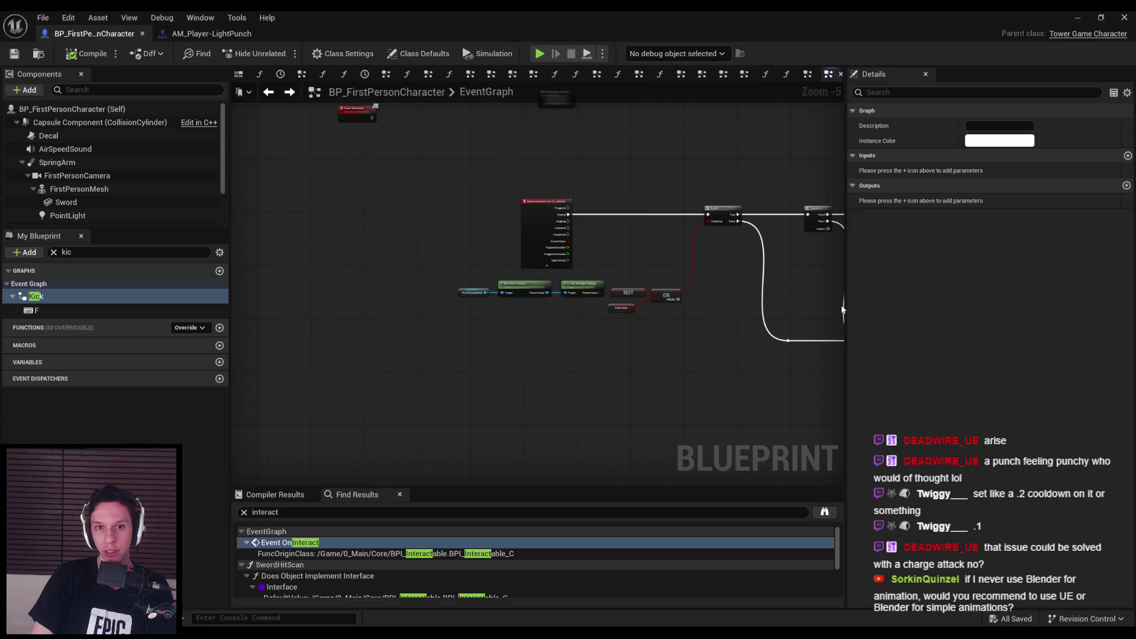
pyautogui.moveTo(337, 371); pyautogui.dragTo(366, 442)
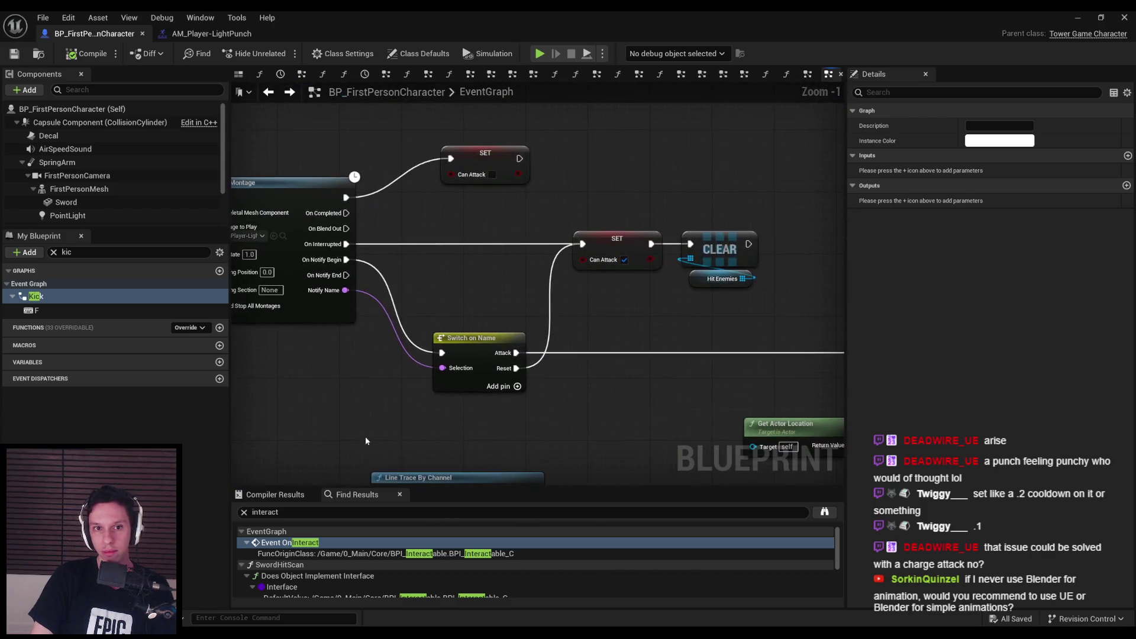
pyautogui.scroll(-1, 663, 404)
pyautogui.moveTo(663, 404); pyautogui.dragTo(462, 325)
pyautogui.scroll(-2, 462, 324)
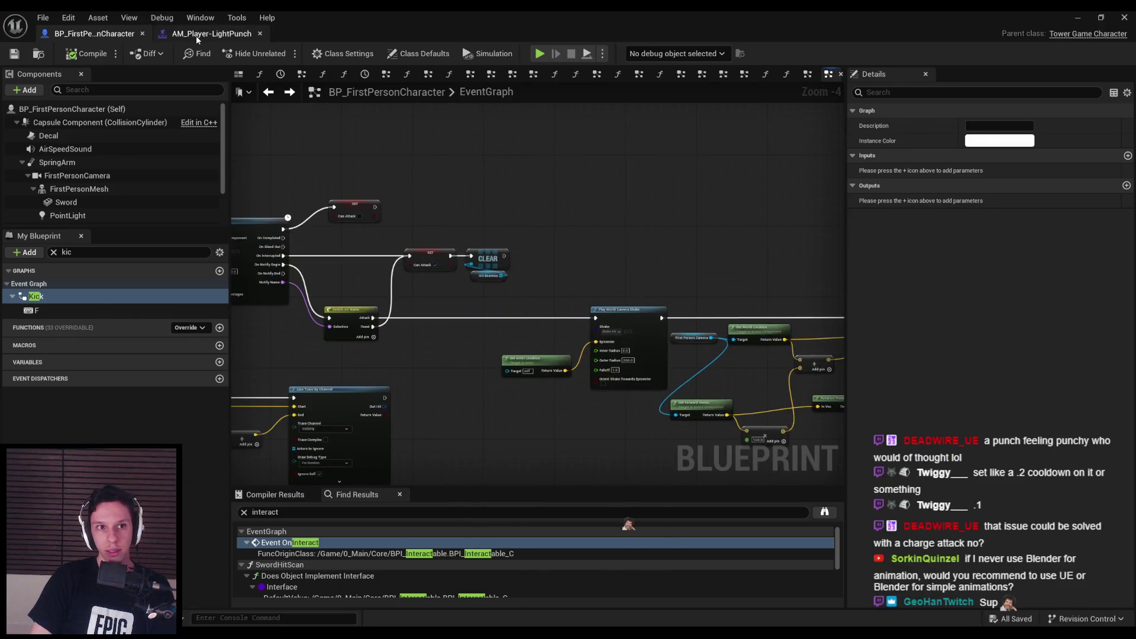
# Step: Close the AM_Player-LightPunch montage, start playing, and wall-run toward the enemies near the pillars
pyautogui.click(196, 35)
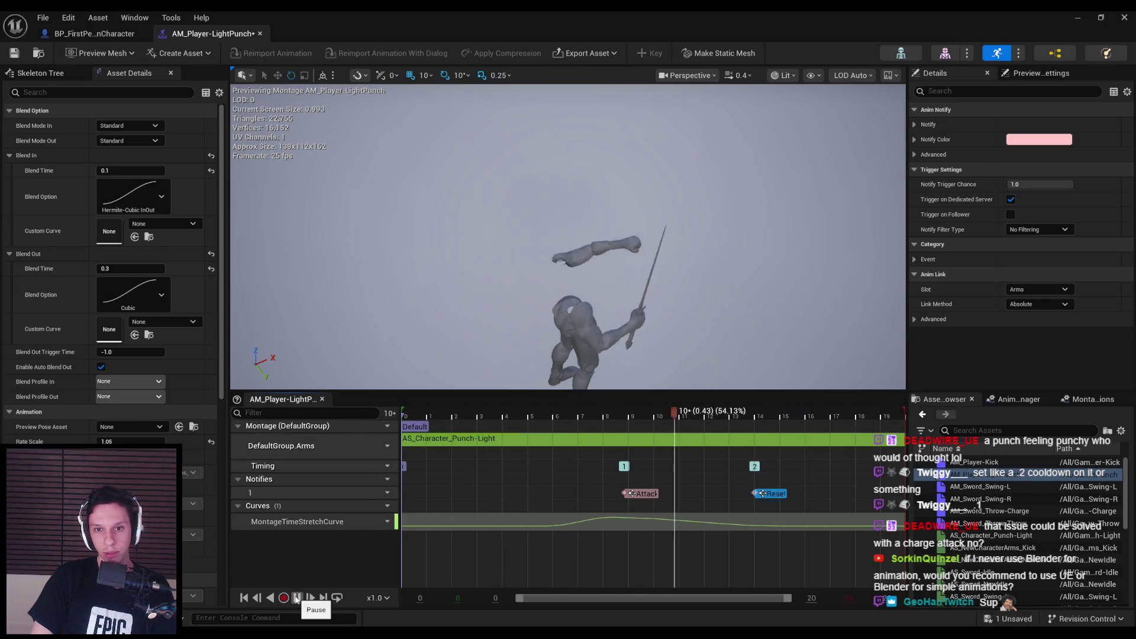
pyautogui.click(1124, 16)
pyautogui.hotkey('alt', 'p')
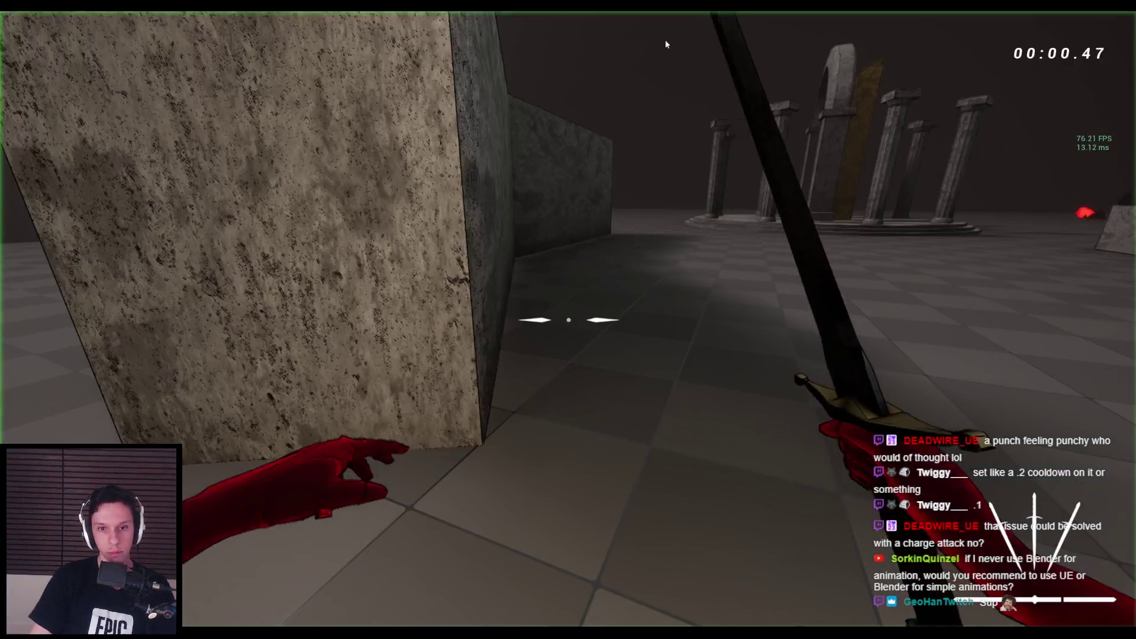
pyautogui.press('w')
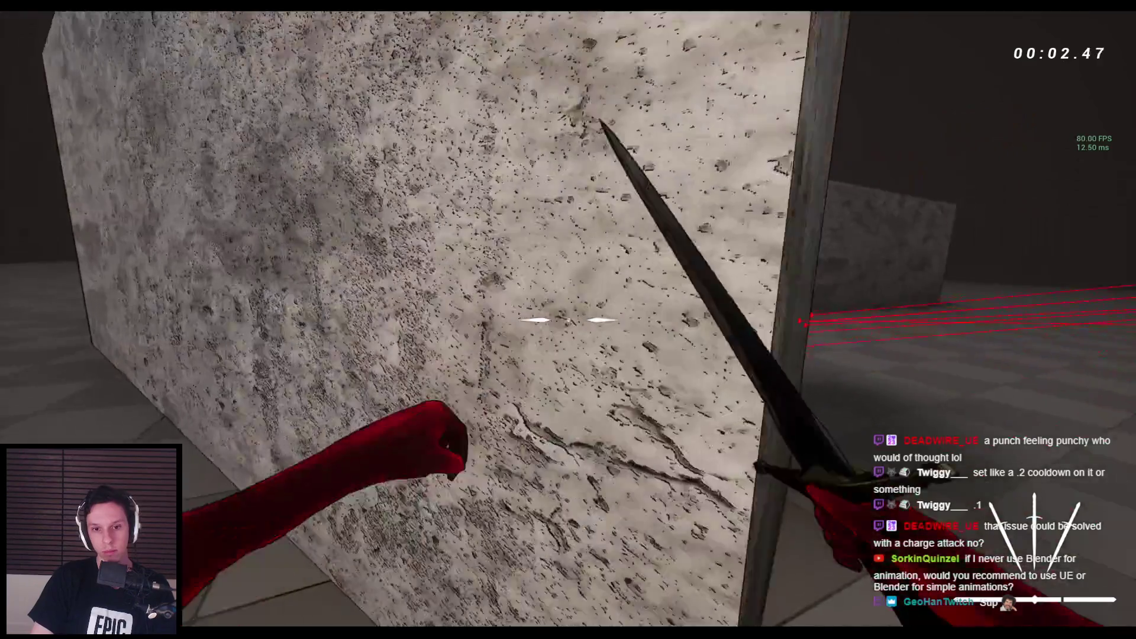
pyautogui.press('space')
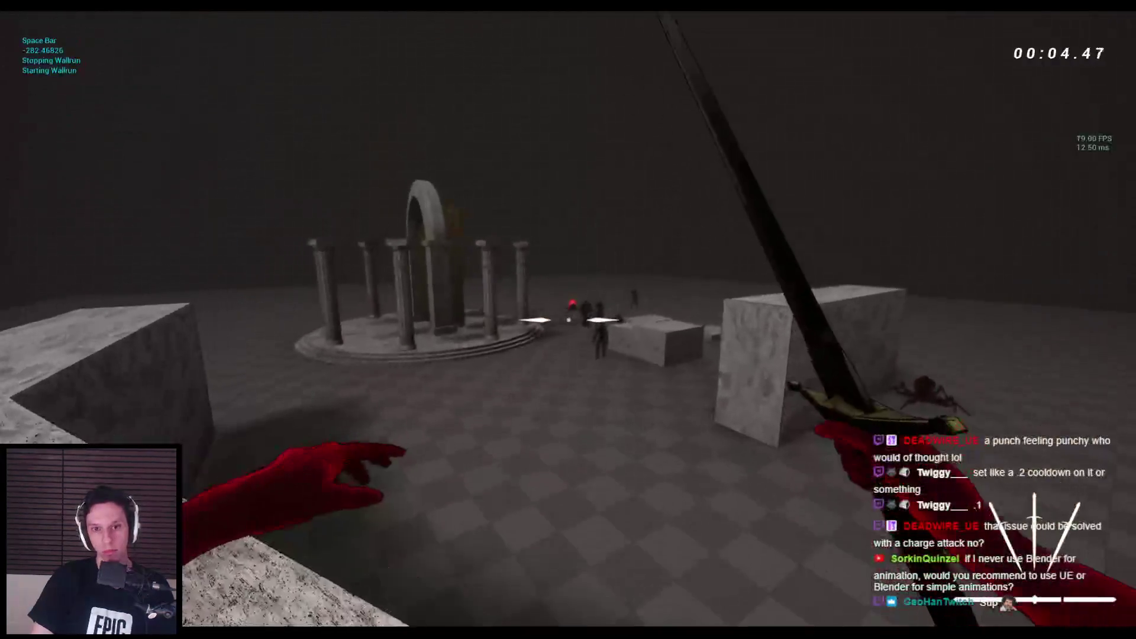
pyautogui.press('w')
pyautogui.press('w')
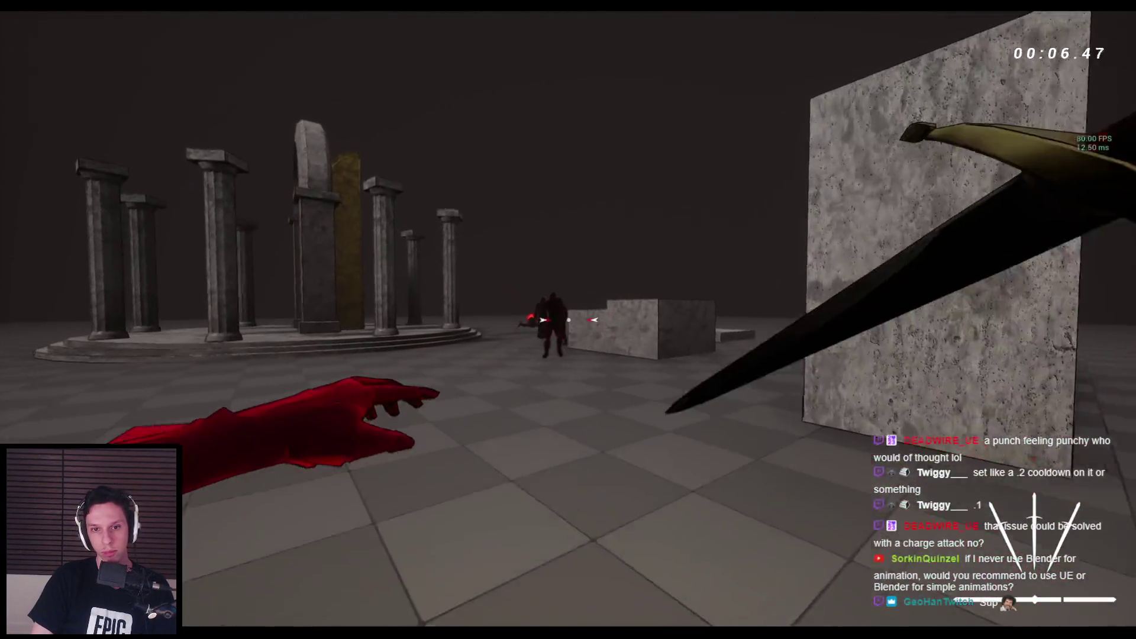
pyautogui.press('w')
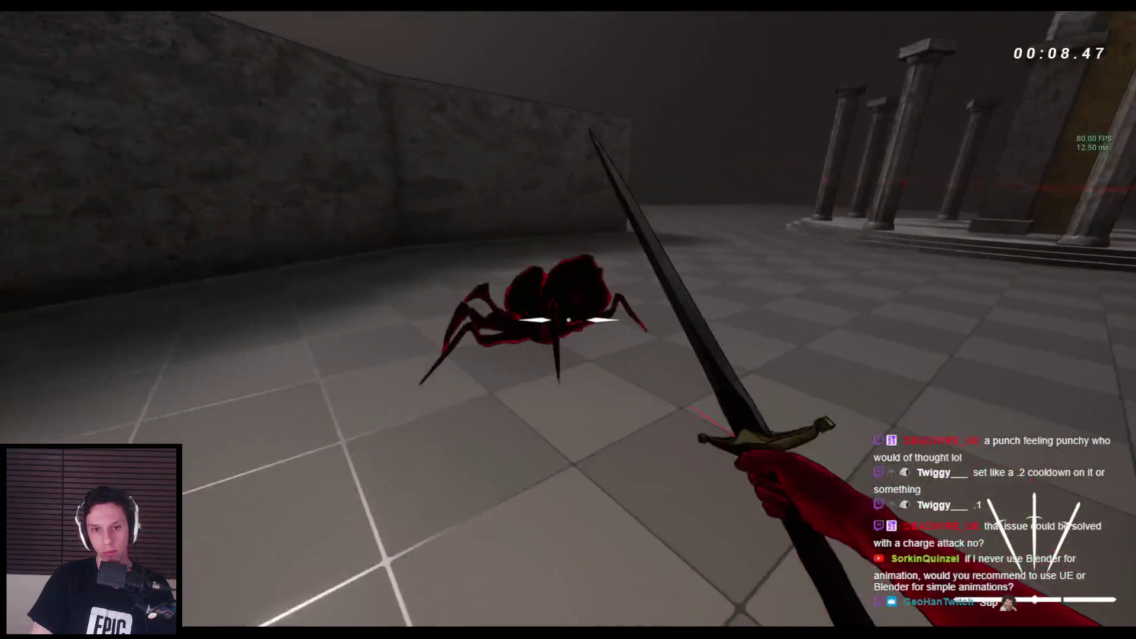
pyautogui.press('w')
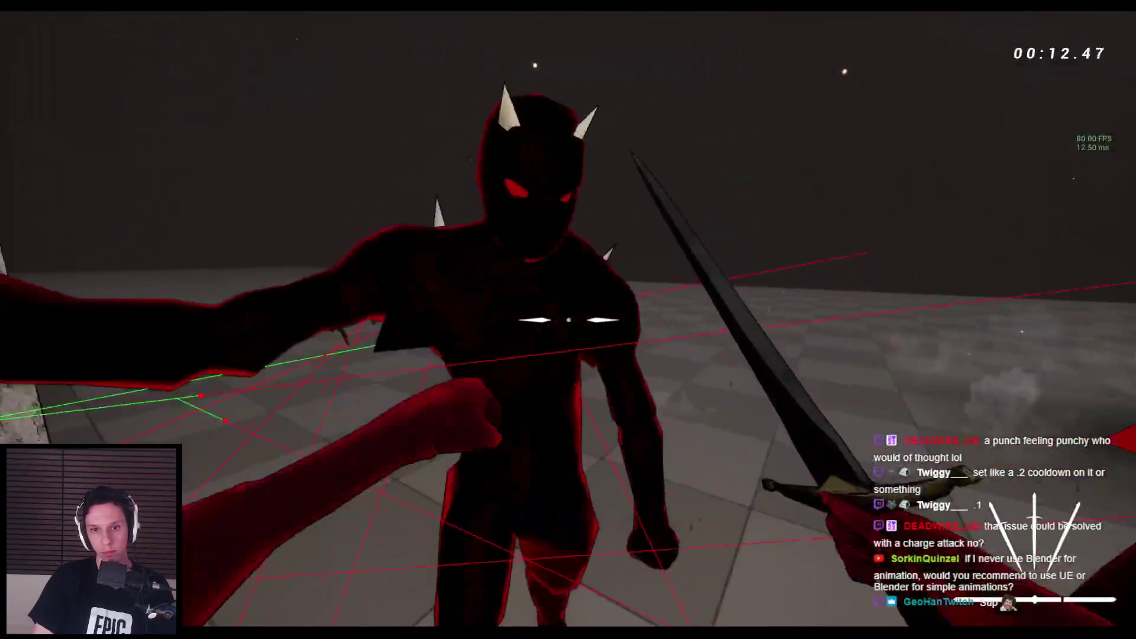
# Step: Punch and slash the sword at the enemies and the spider on the open floor
pyautogui.press('space')
pyautogui.press('w')
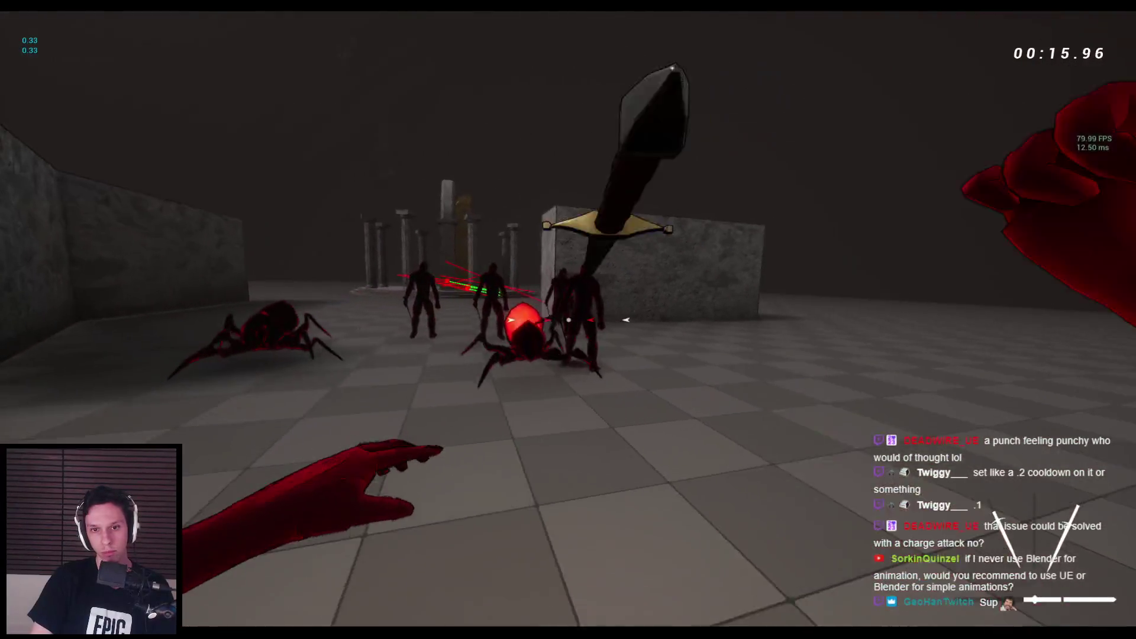
pyautogui.click(568, 319)
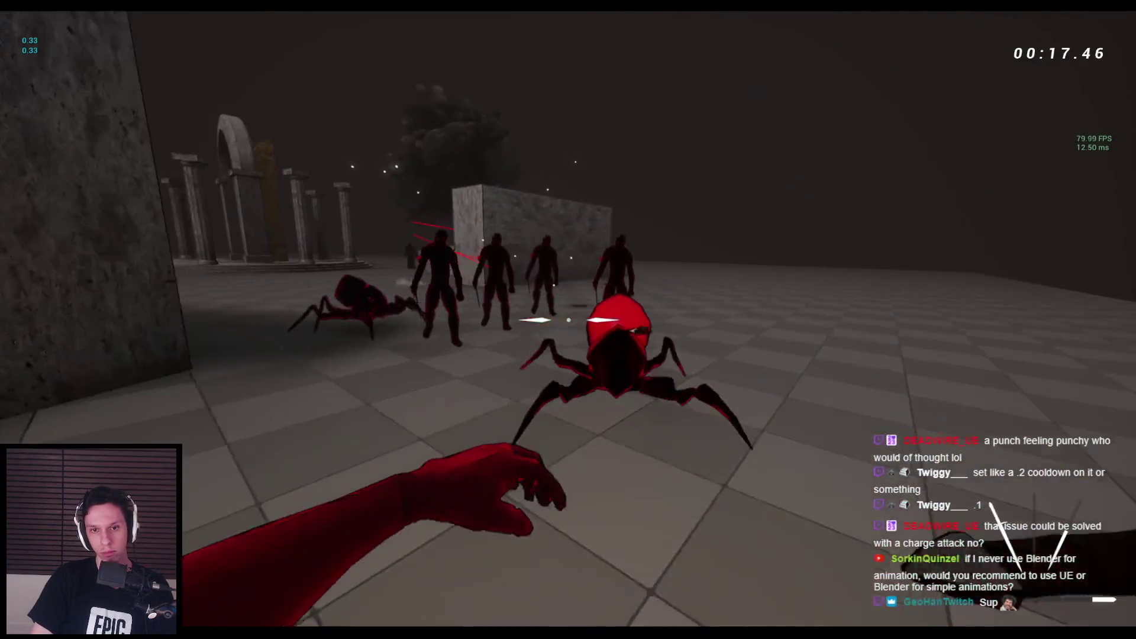
pyautogui.click(569, 319)
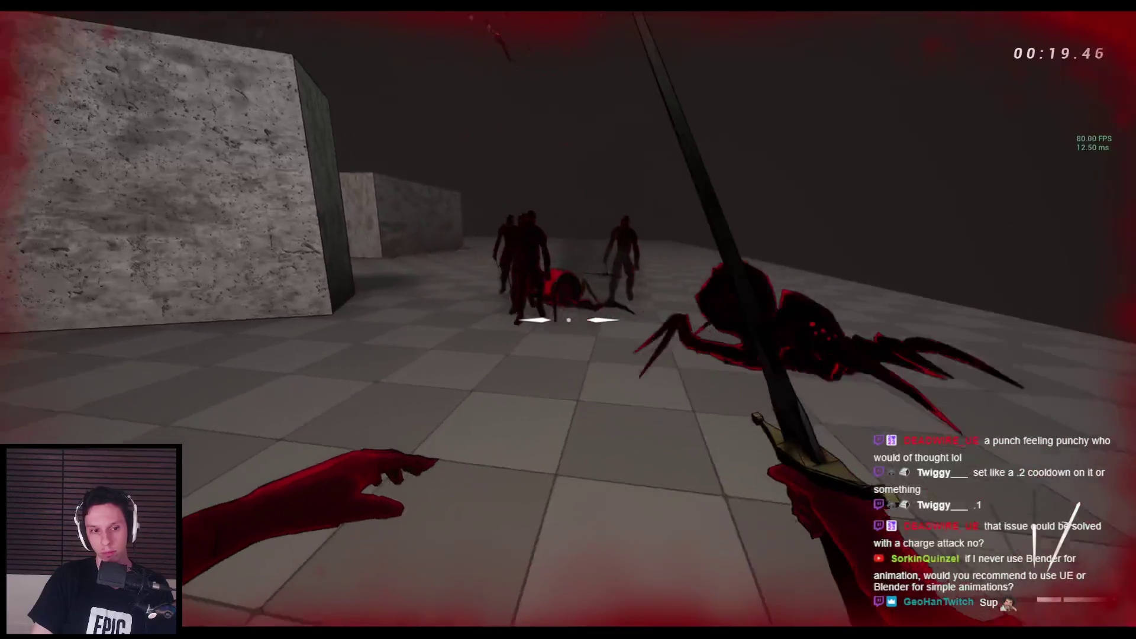
pyautogui.click(568, 320)
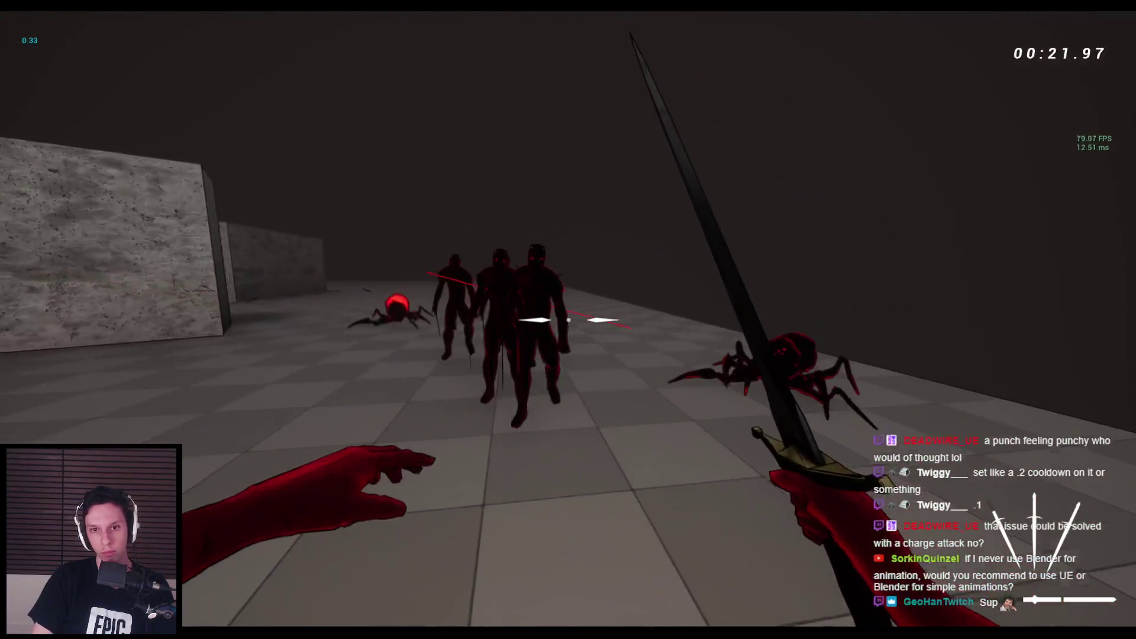
pyautogui.click(568, 320)
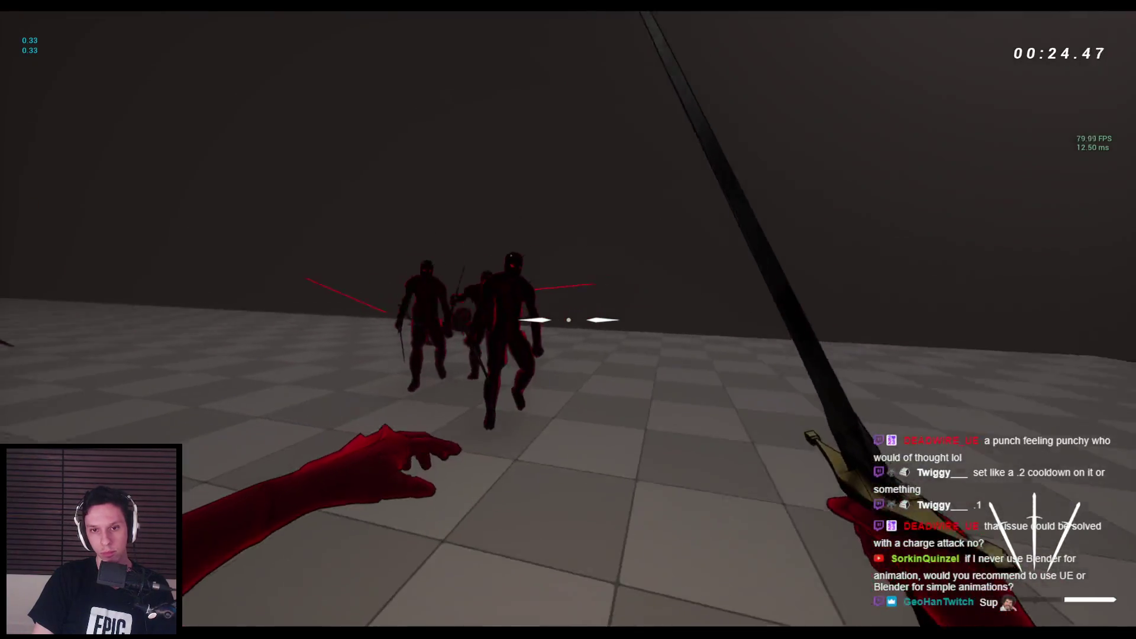
pyautogui.click(568, 320)
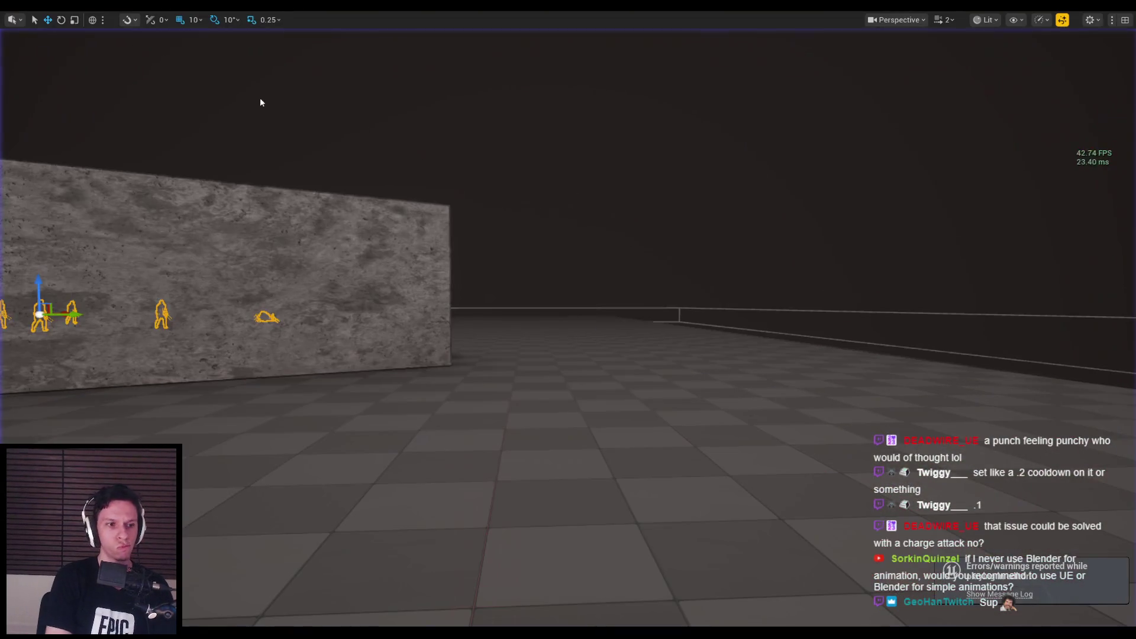
# Step: Start a new play session and wall-run along the stone block toward the enemies
pyautogui.hotkey('alt', 'p')
pyautogui.press('w')
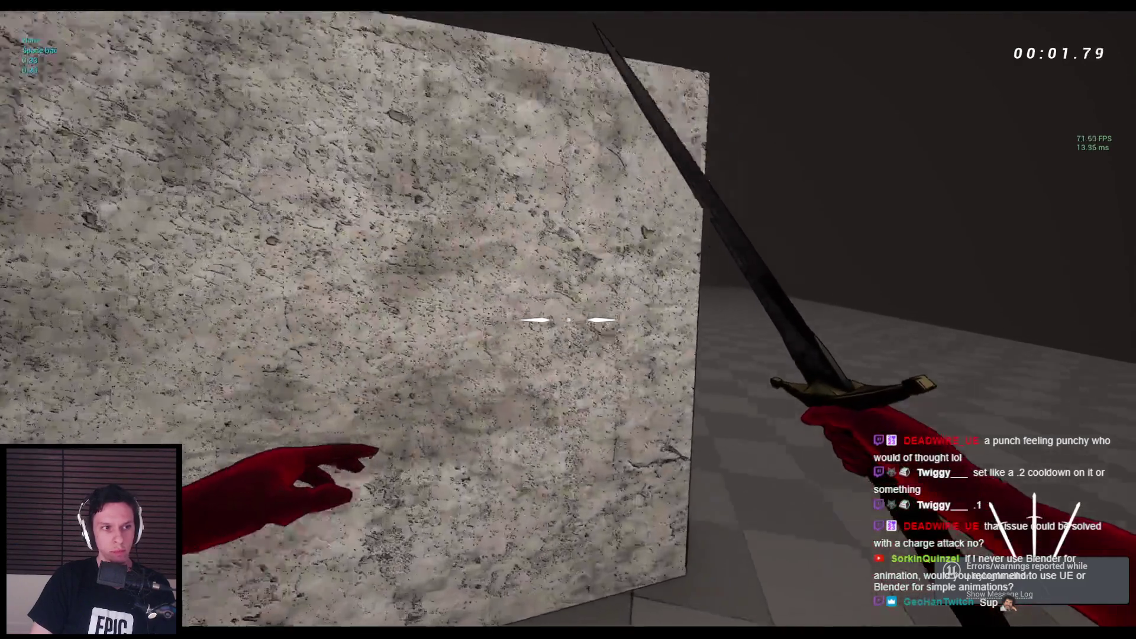
pyautogui.press('space')
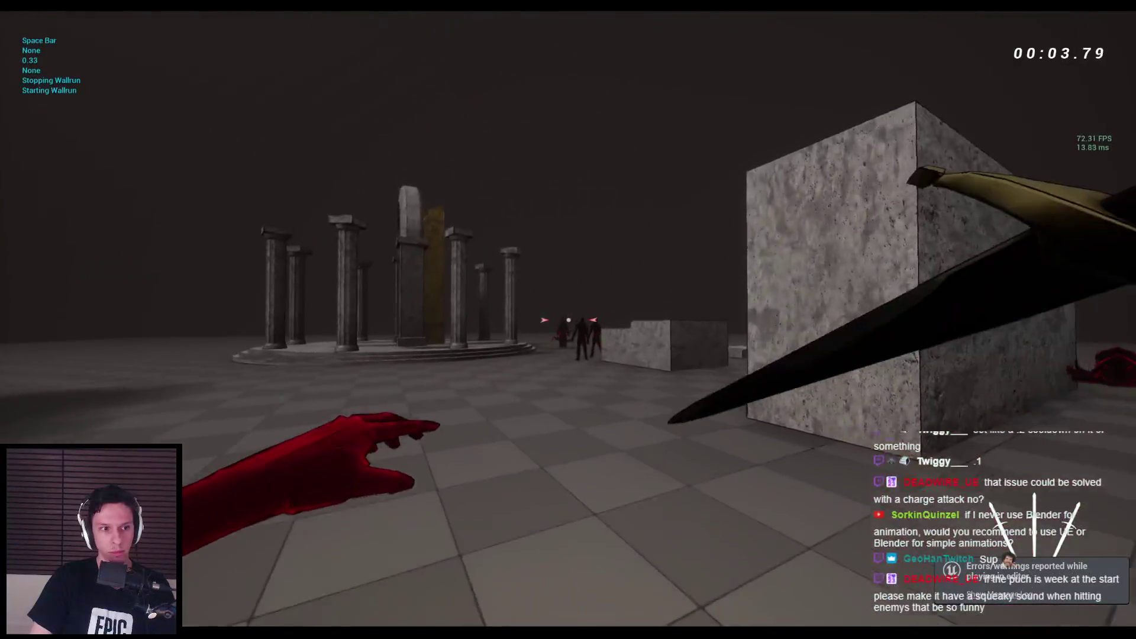
pyautogui.press('w')
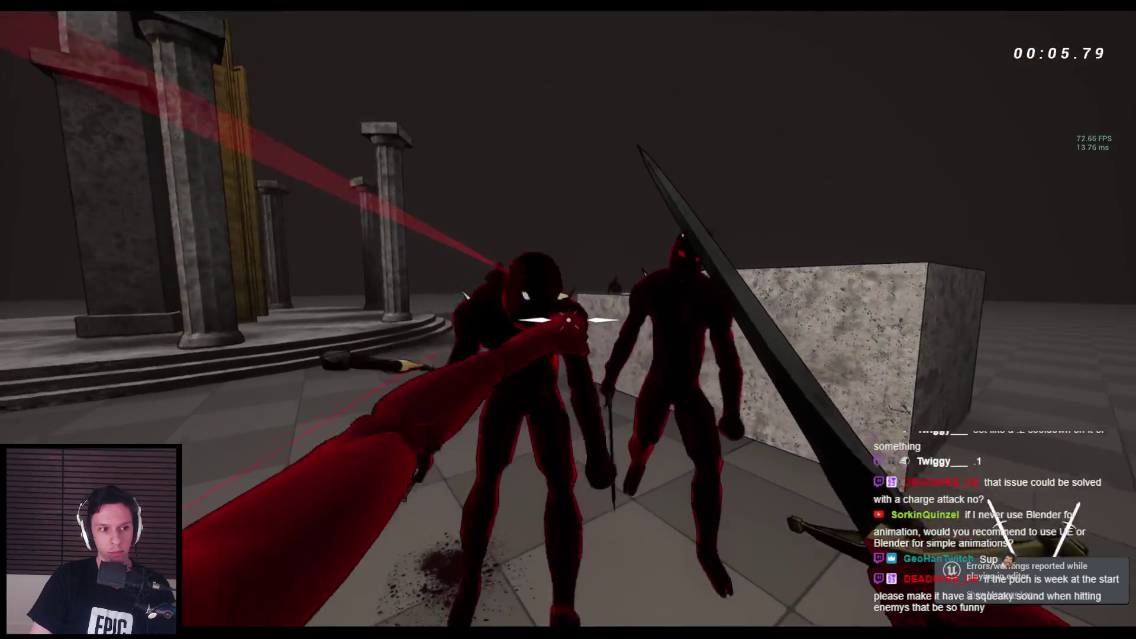
pyautogui.press('s')
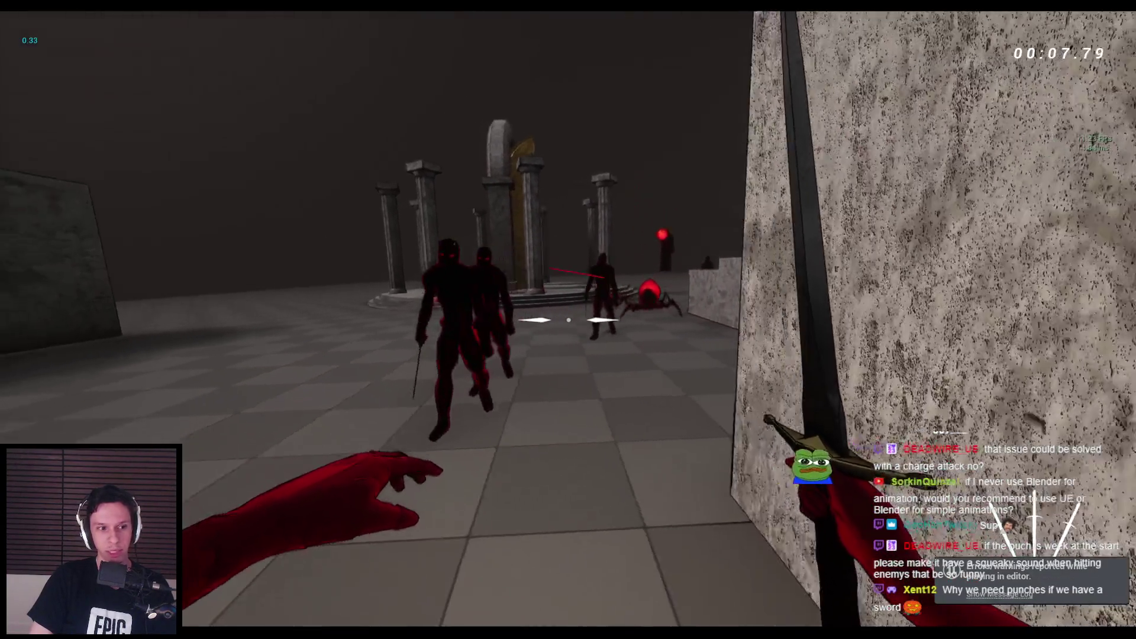
# Step: Fight the demons and glowing spider with sword slashes and left-hand punches
pyautogui.click(568, 319)
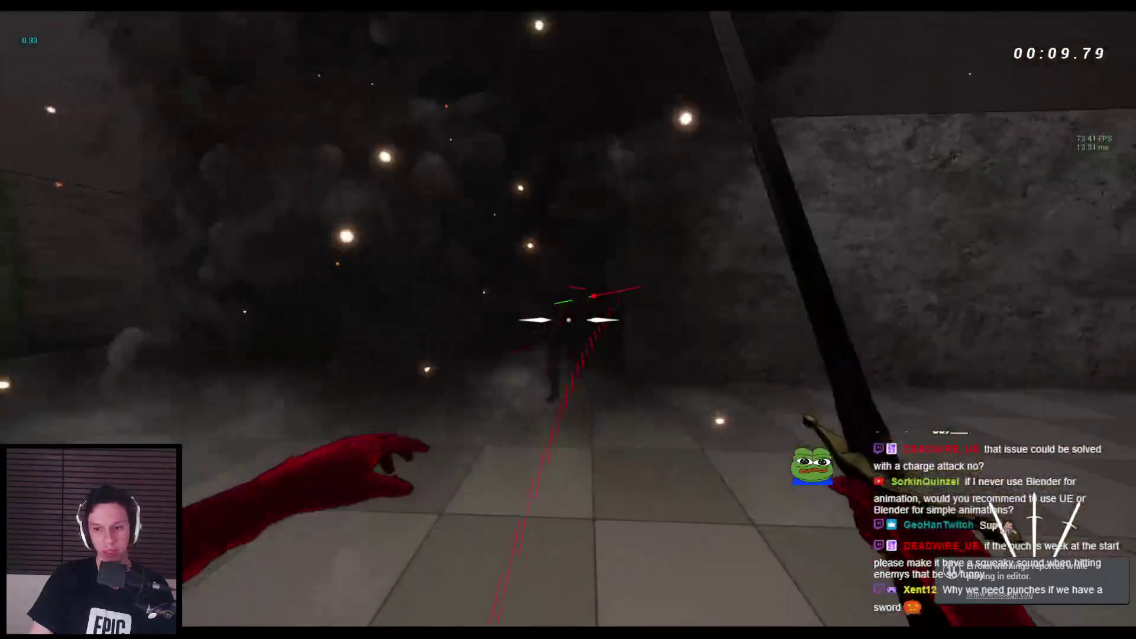
pyautogui.click(568, 319)
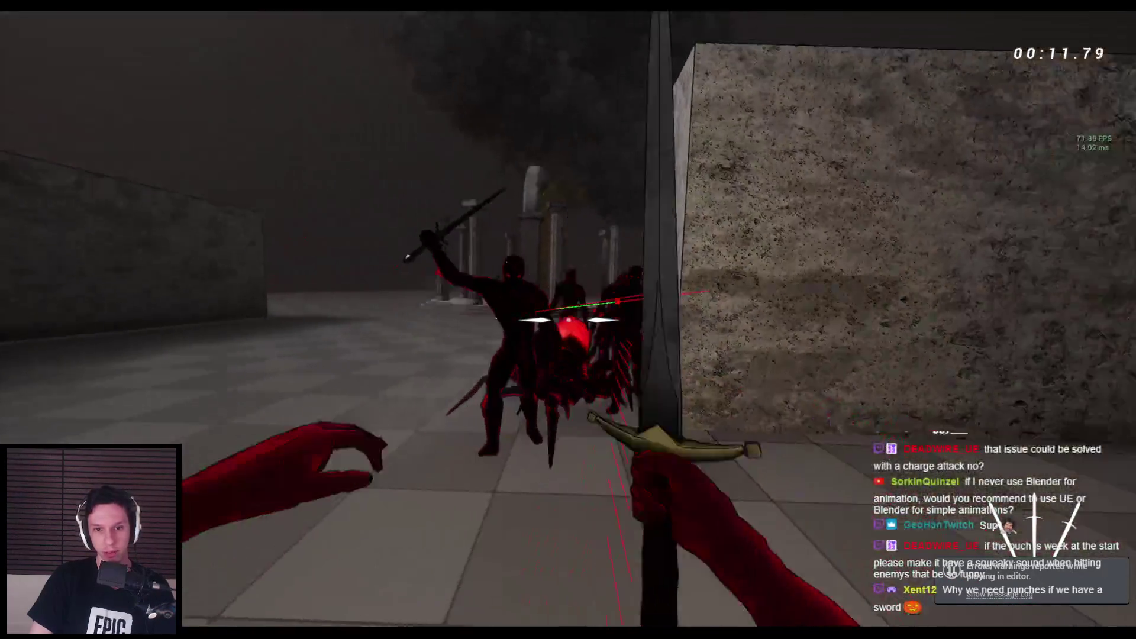
pyautogui.click(569, 320)
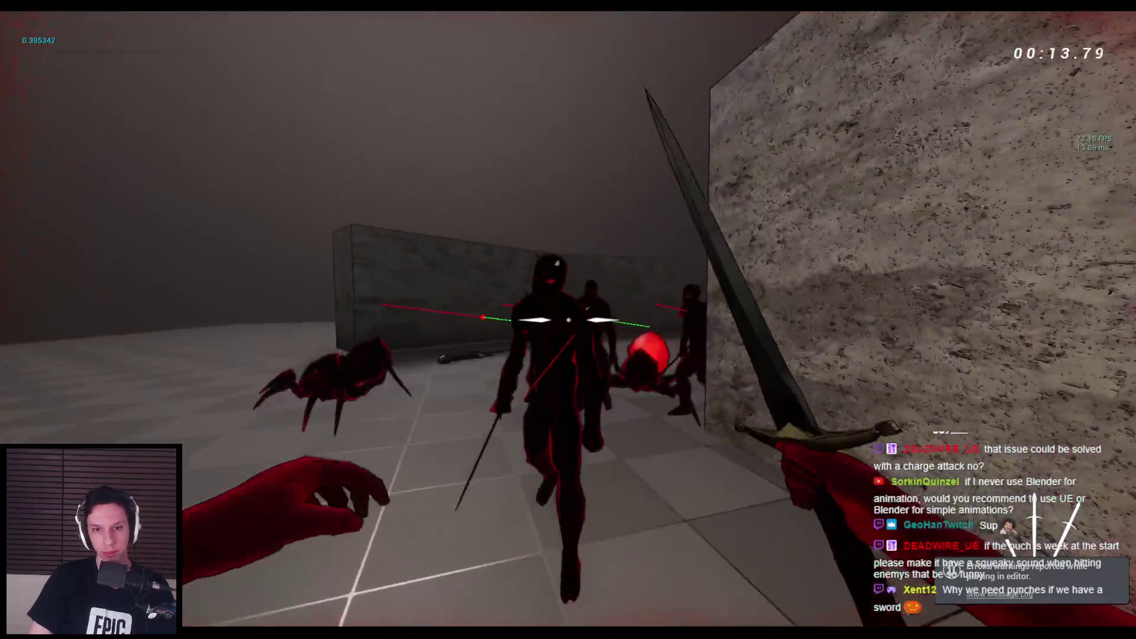
pyautogui.click(568, 320)
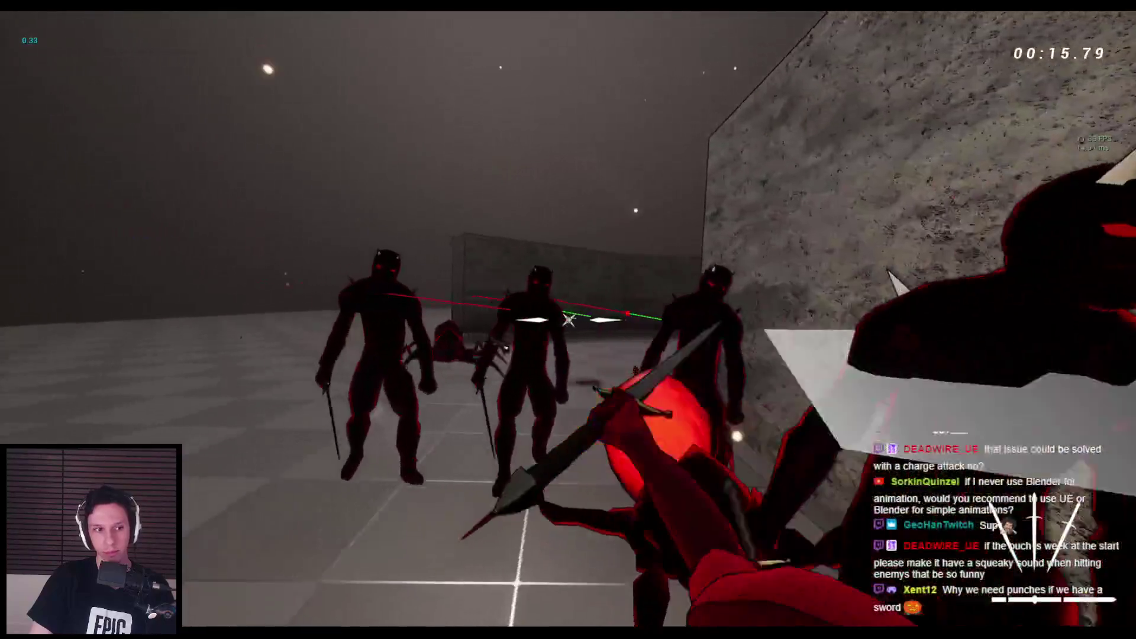
pyautogui.click(568, 320)
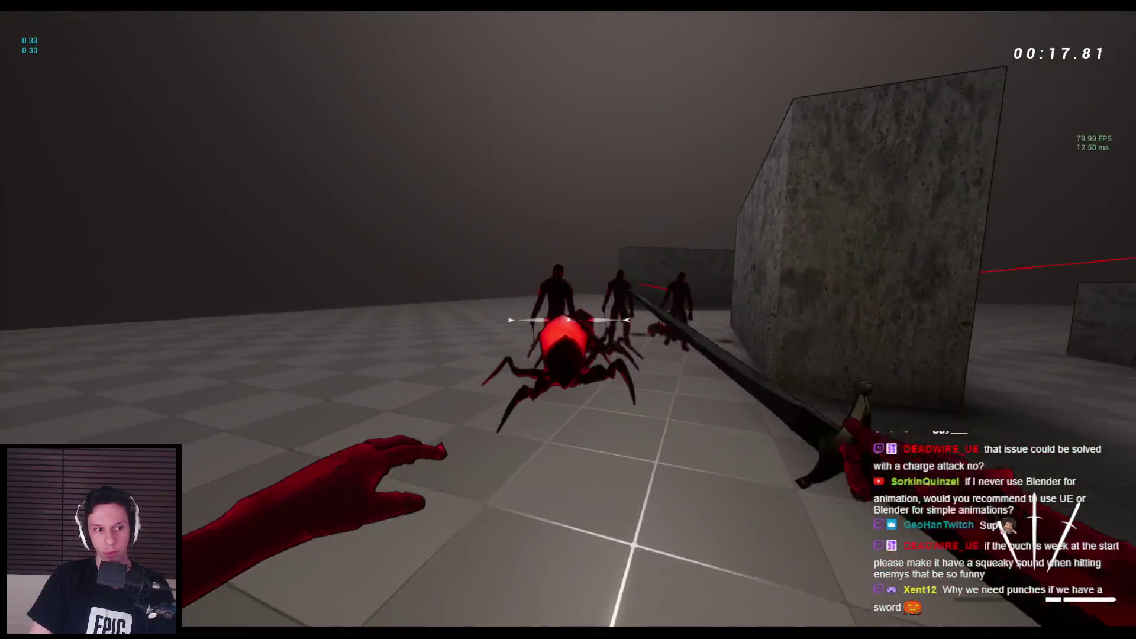
pyautogui.click(569, 320)
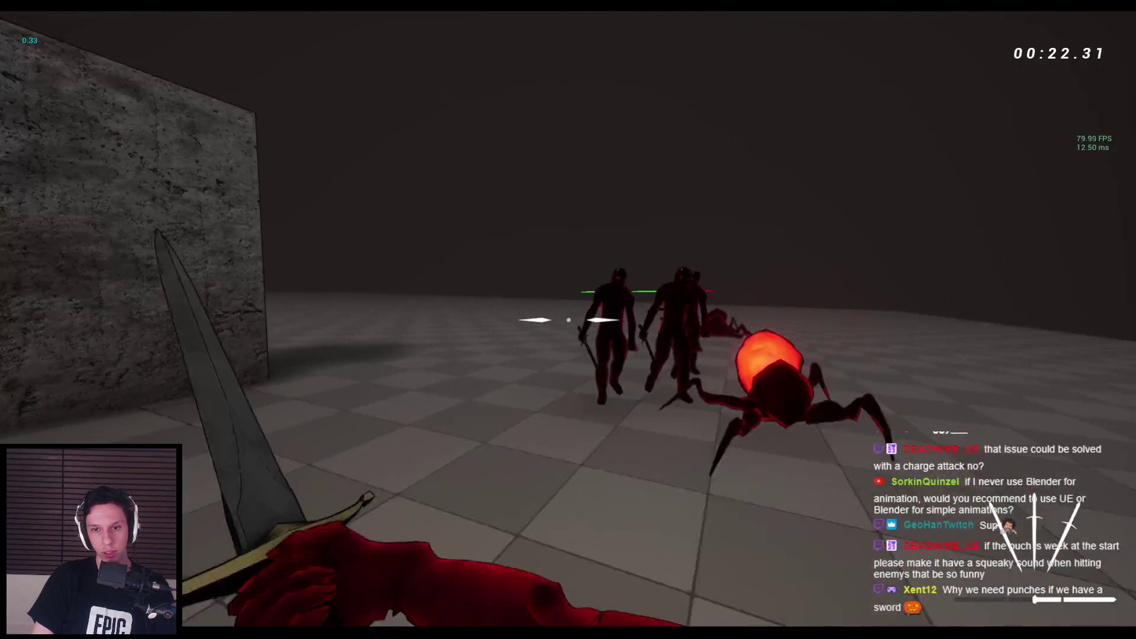
pyautogui.click(568, 320)
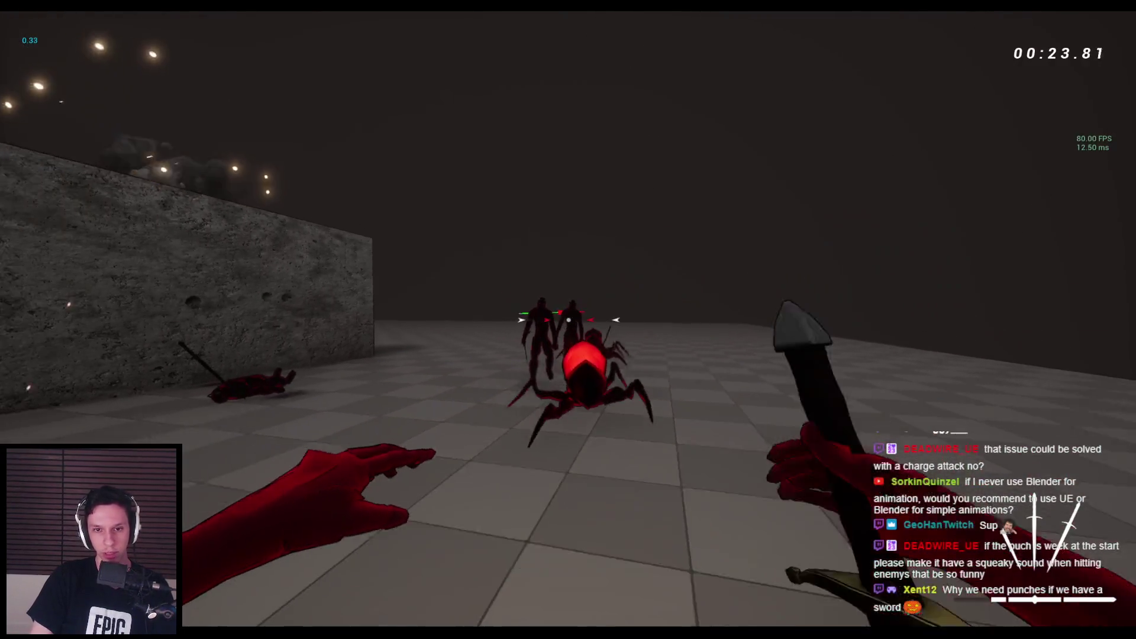
pyautogui.click(568, 320)
pyautogui.click(568, 320)
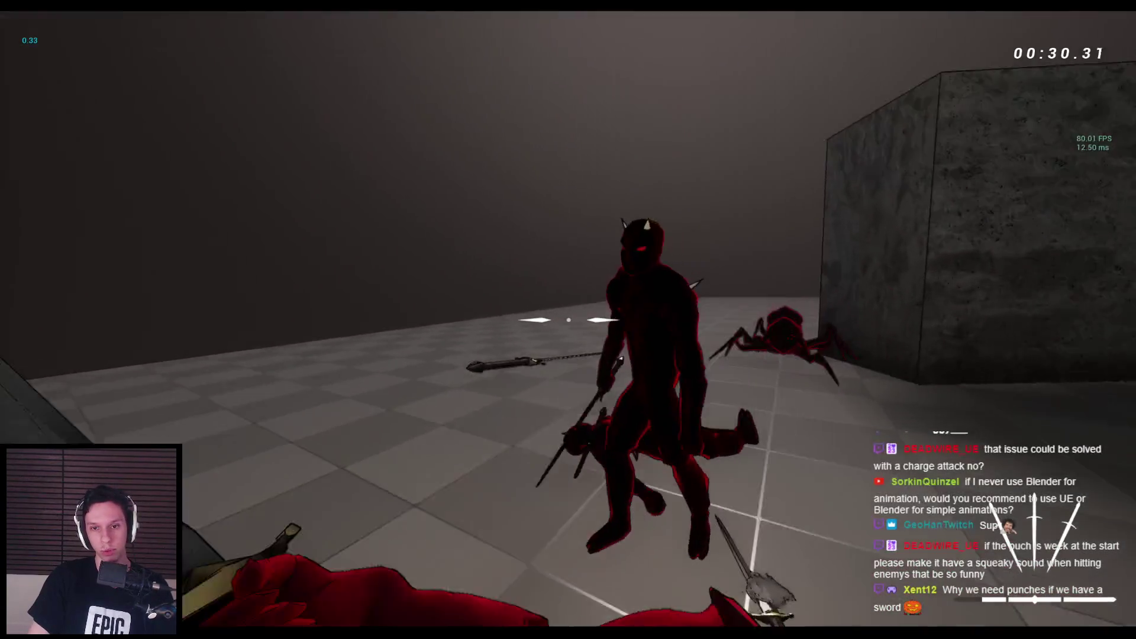
pyautogui.click(568, 320)
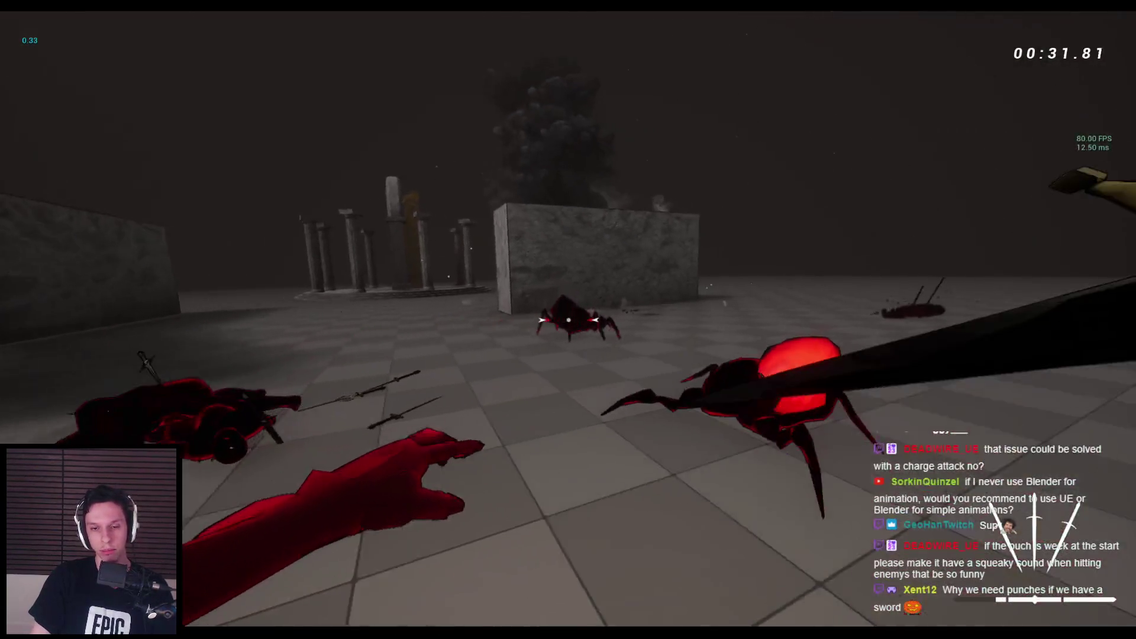
# Step: Wall-run onto the stone wall, swing at the enemy by the arch, and restart after dying
pyautogui.press('w')
pyautogui.press('space')
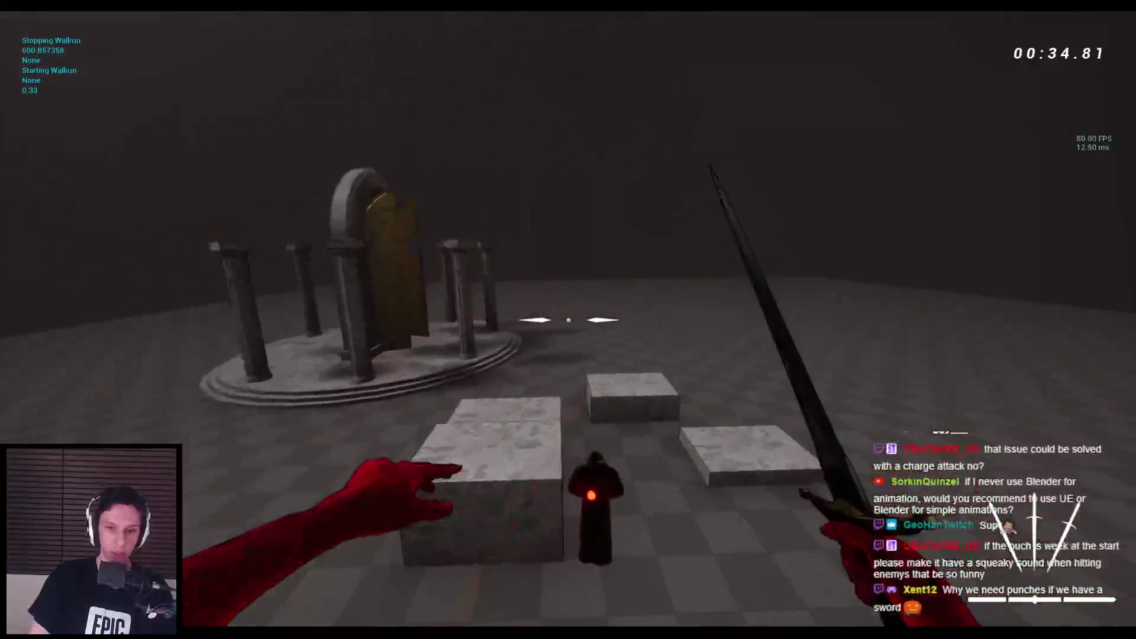
pyautogui.click(568, 320)
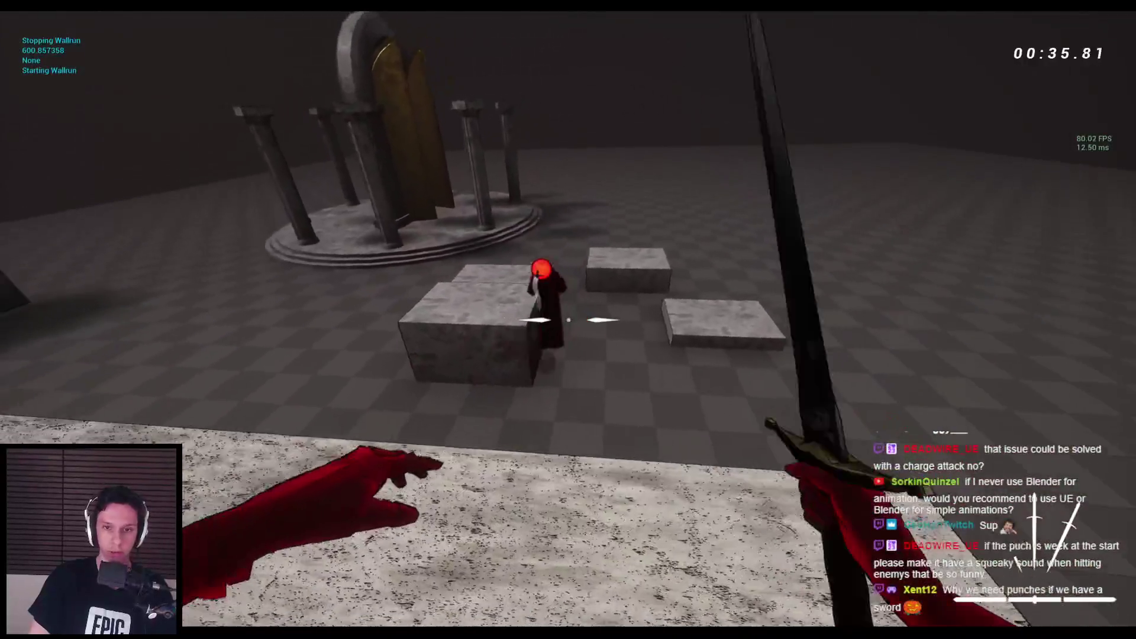
pyautogui.click(568, 319)
pyautogui.press('r')
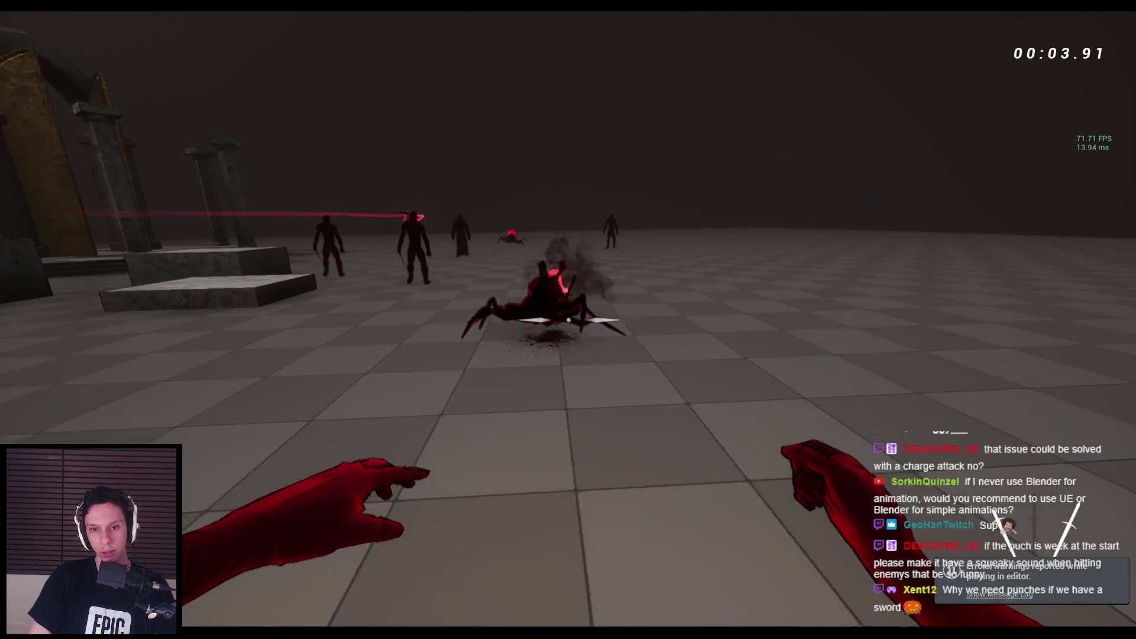
# Step: Slash and punch through the enemy group and the spiked demon in a sword-and-fist combo
pyautogui.click(568, 320)
pyautogui.click(568, 319)
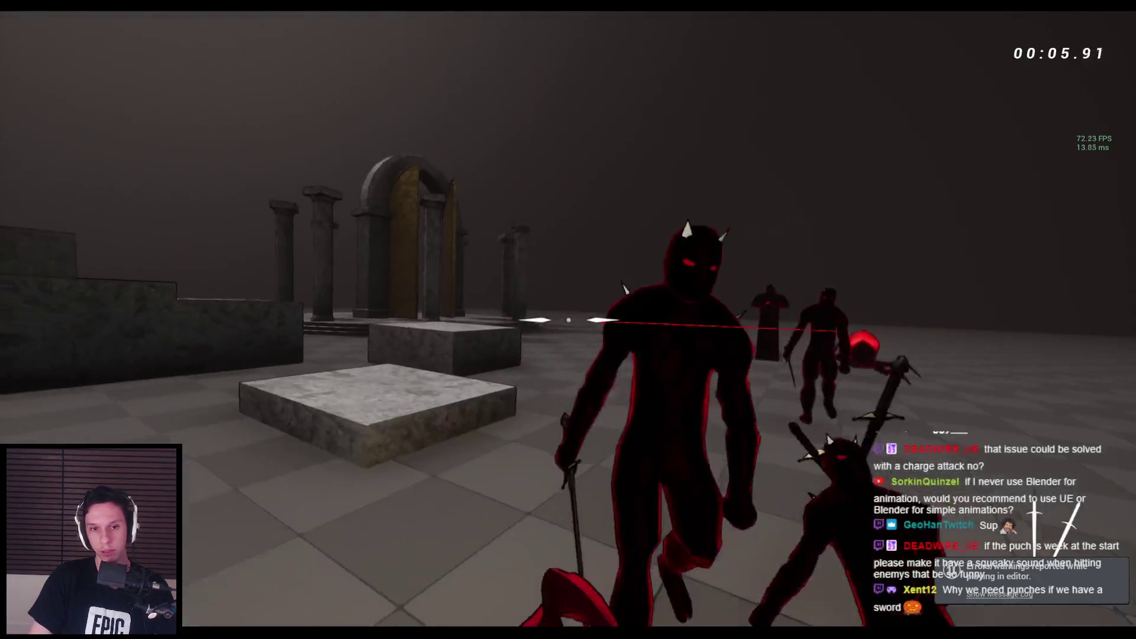
pyautogui.click(568, 320)
pyautogui.click(569, 319)
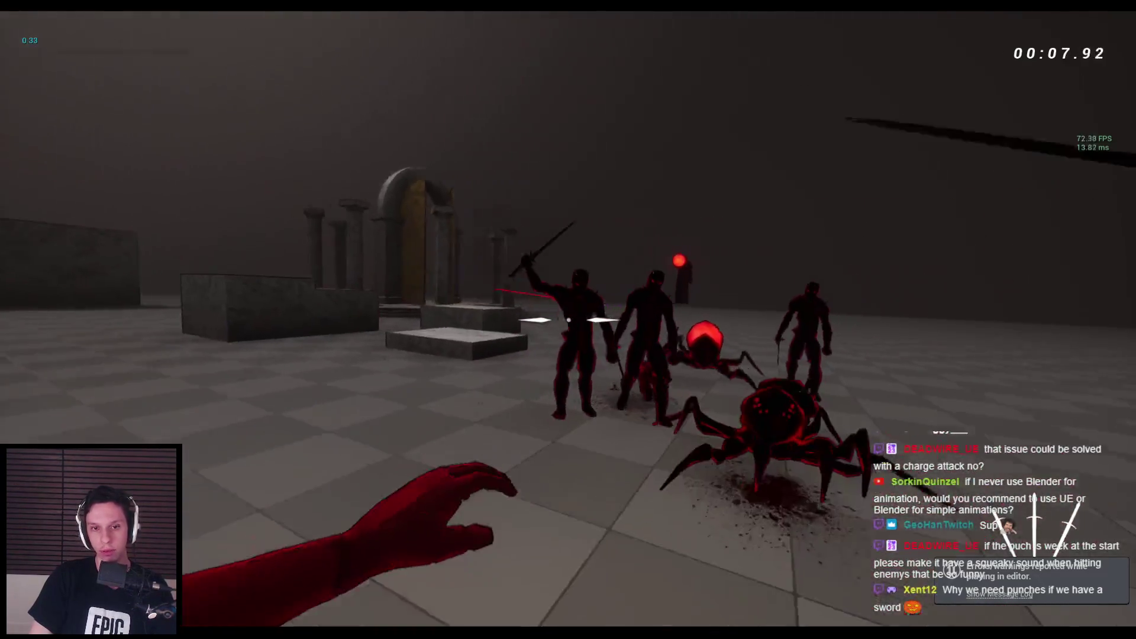
pyautogui.click(568, 320)
pyautogui.click(568, 320)
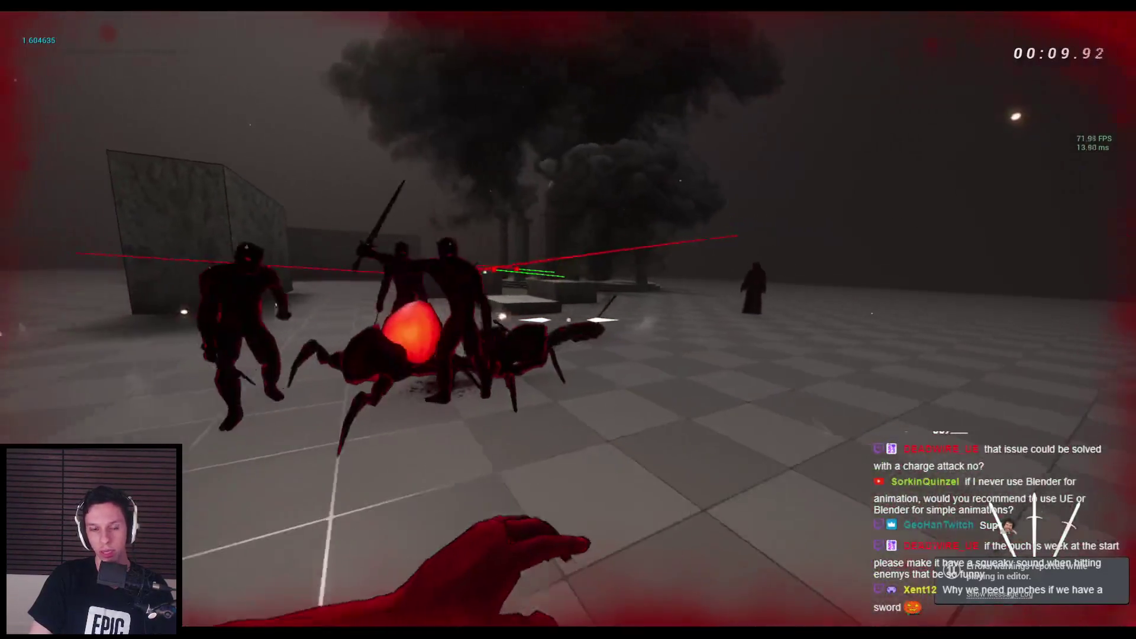
pyautogui.click(568, 319)
pyautogui.click(568, 320)
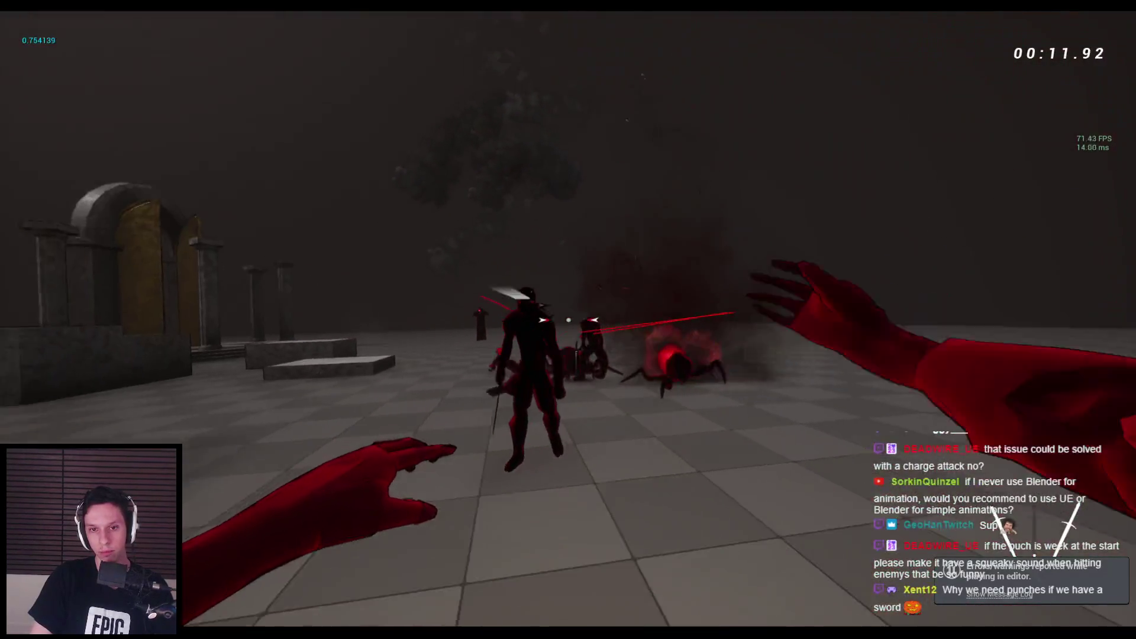
pyautogui.click(568, 320)
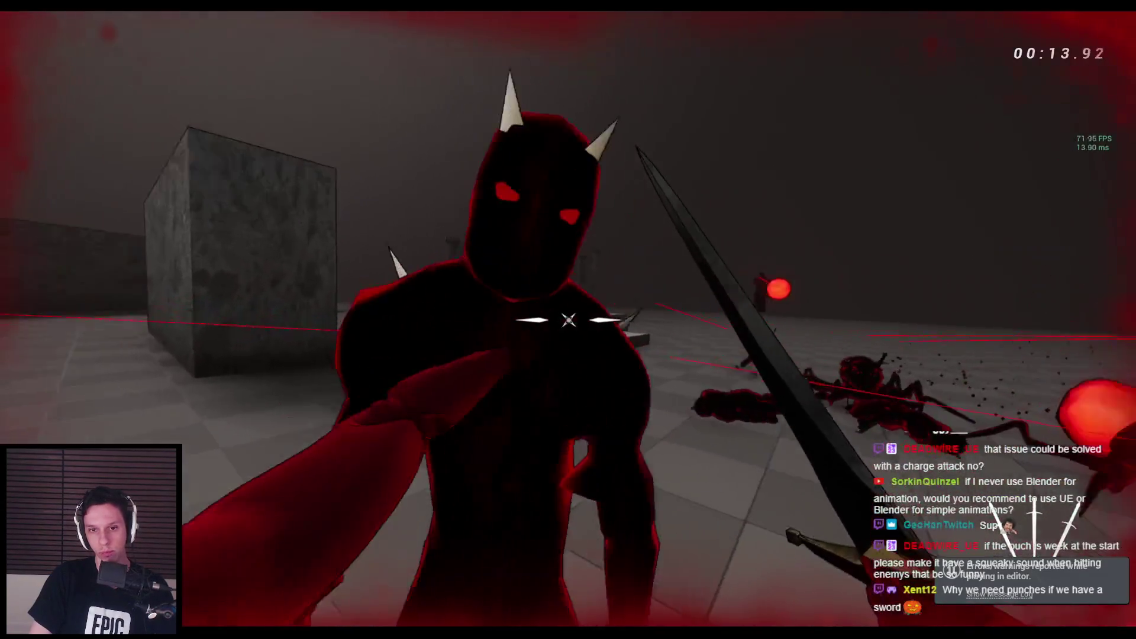
pyautogui.click(568, 320)
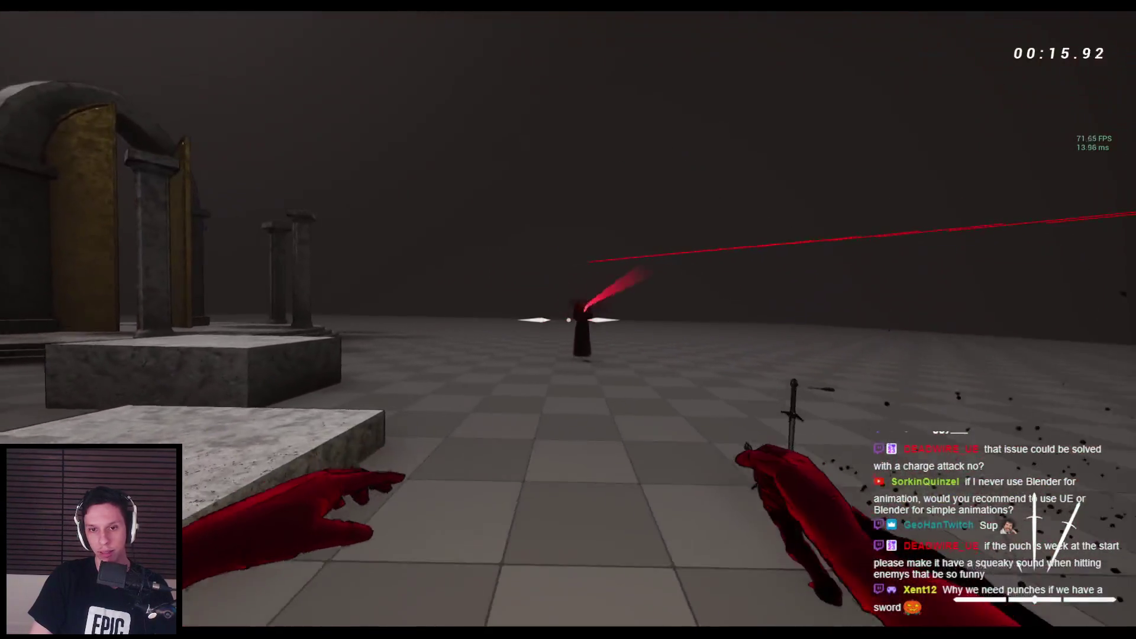
pyautogui.click(568, 320)
# Step: Jump across the stone blocks toward the arch and the wall
pyautogui.press('space')
pyautogui.press('space')
pyautogui.press('space')
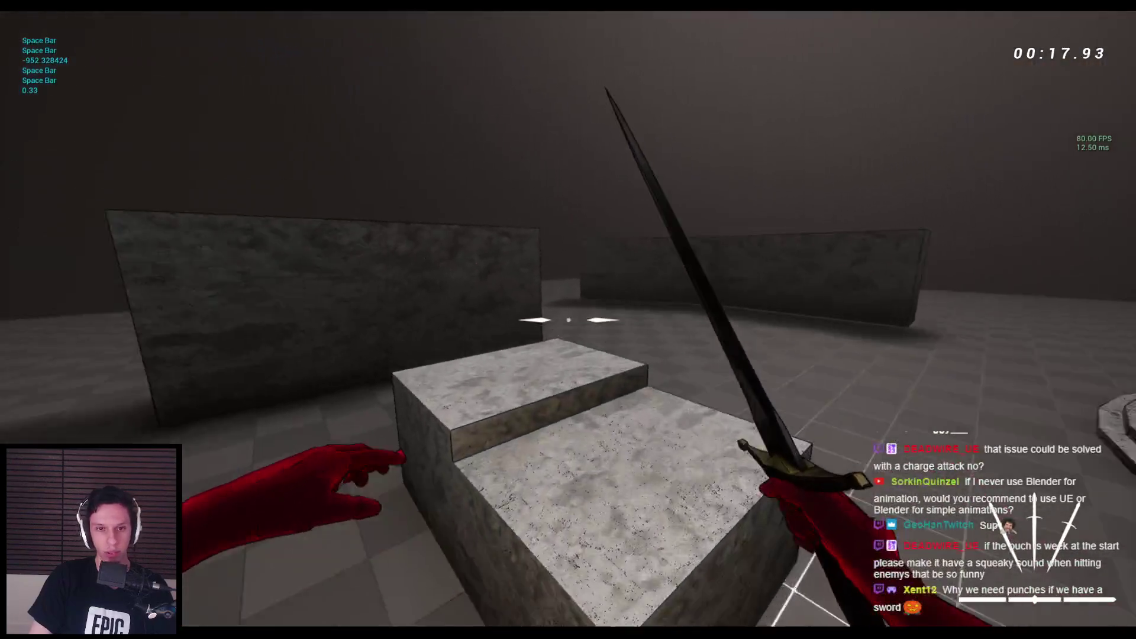
pyautogui.press('space')
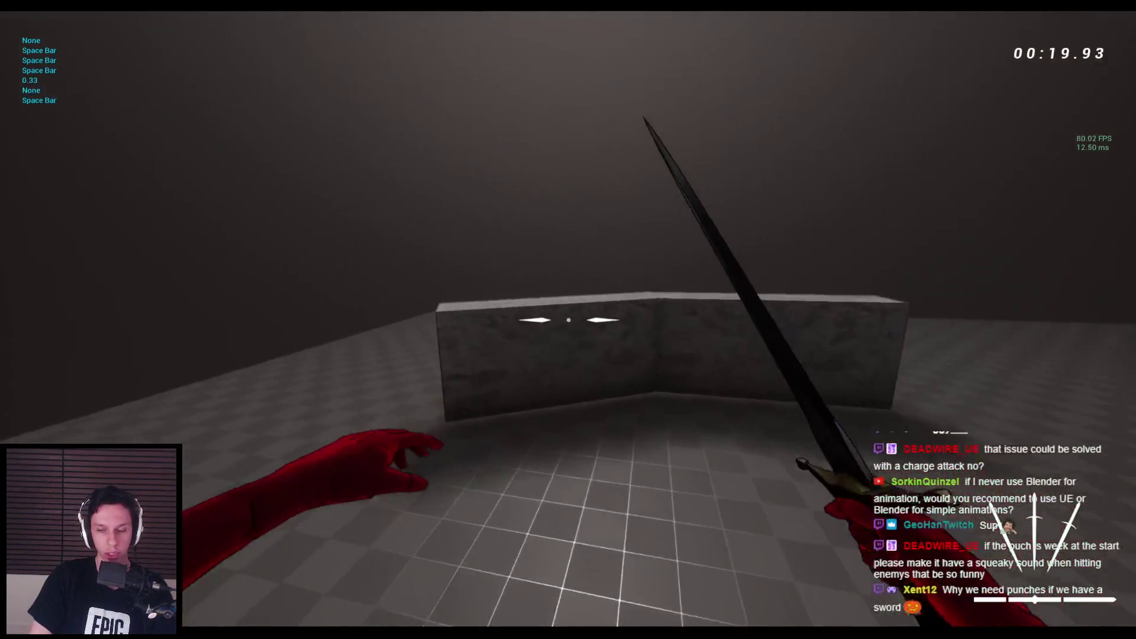
pyautogui.press('space')
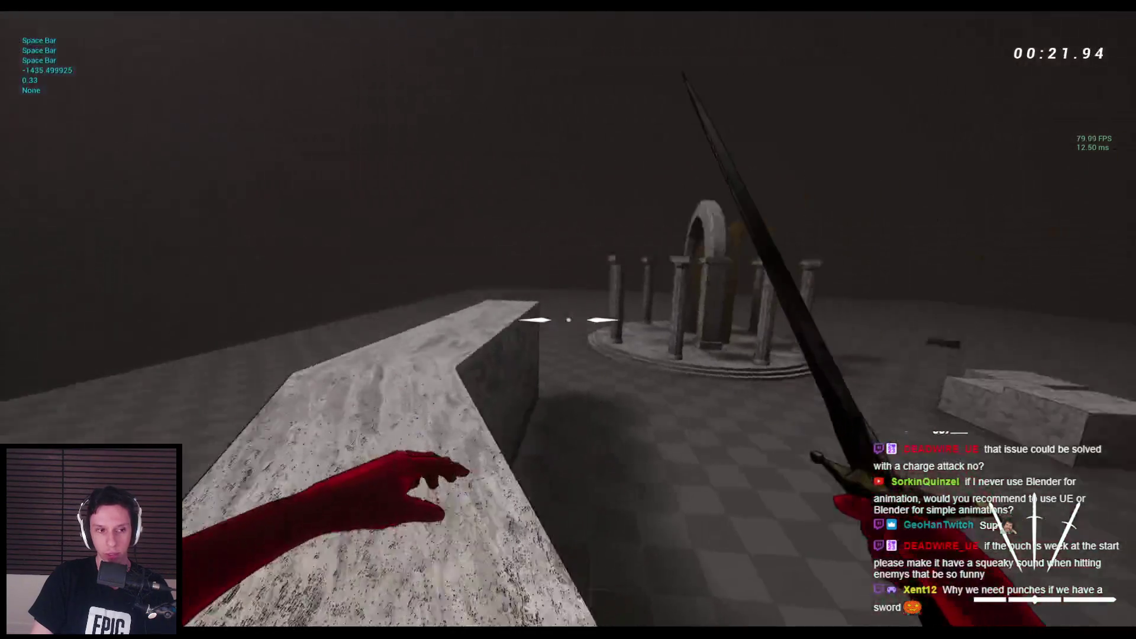
pyautogui.press('space')
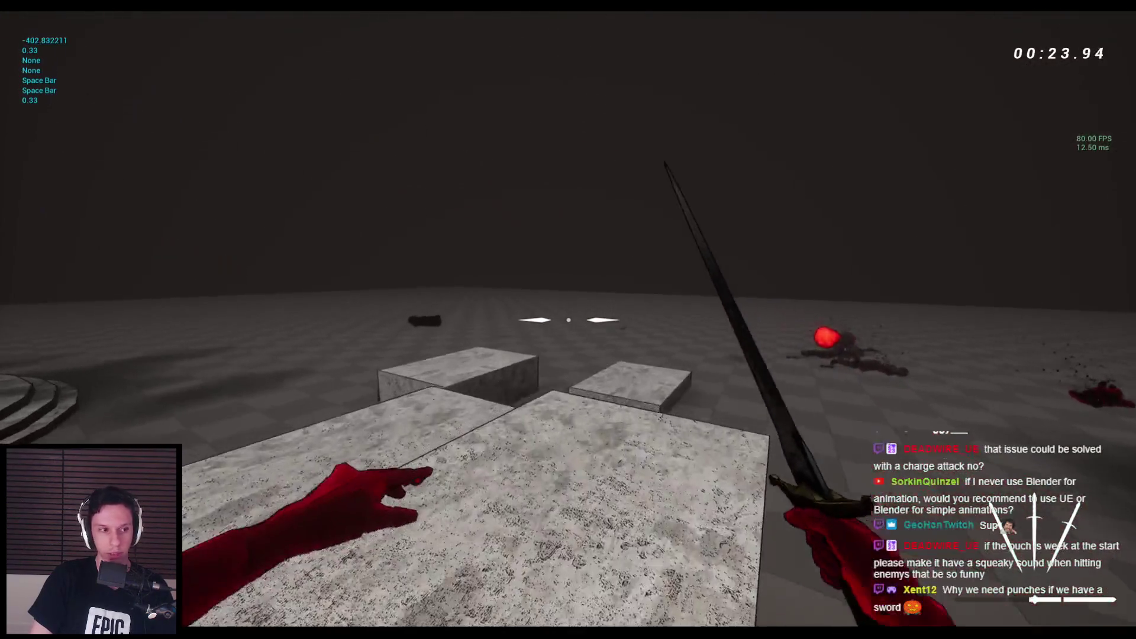
pyautogui.press('space')
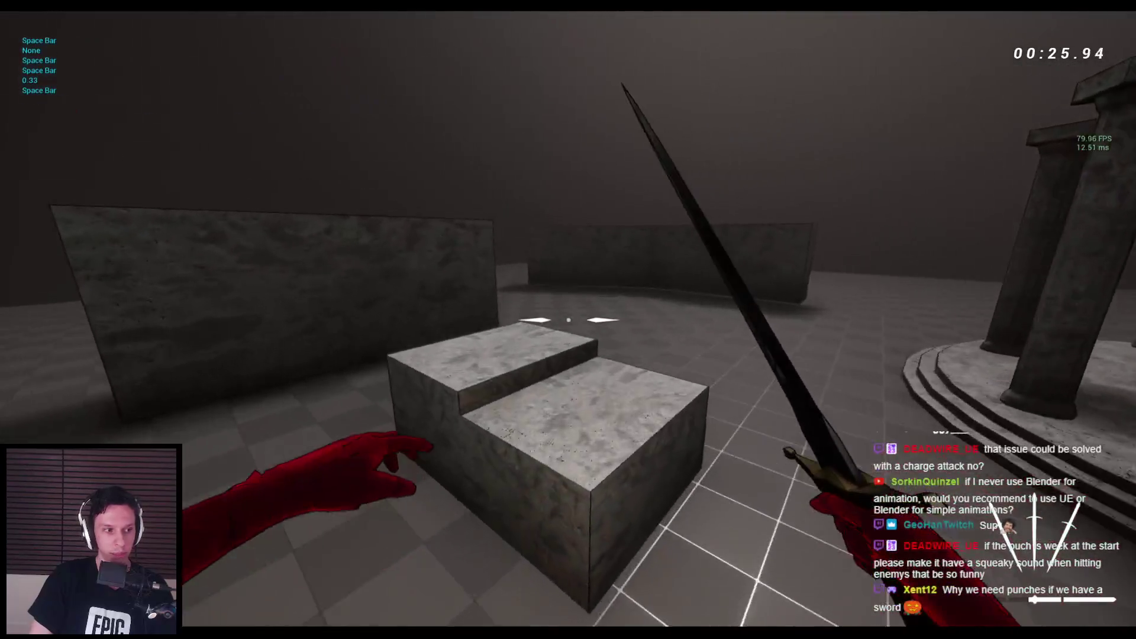
pyautogui.press('space')
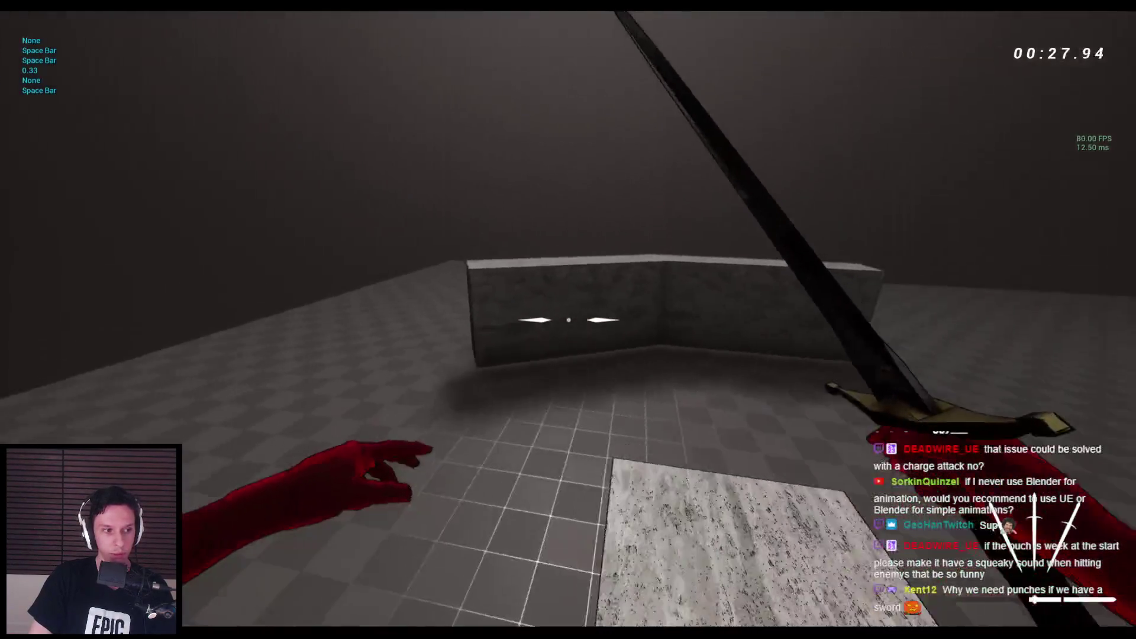
pyautogui.press('w')
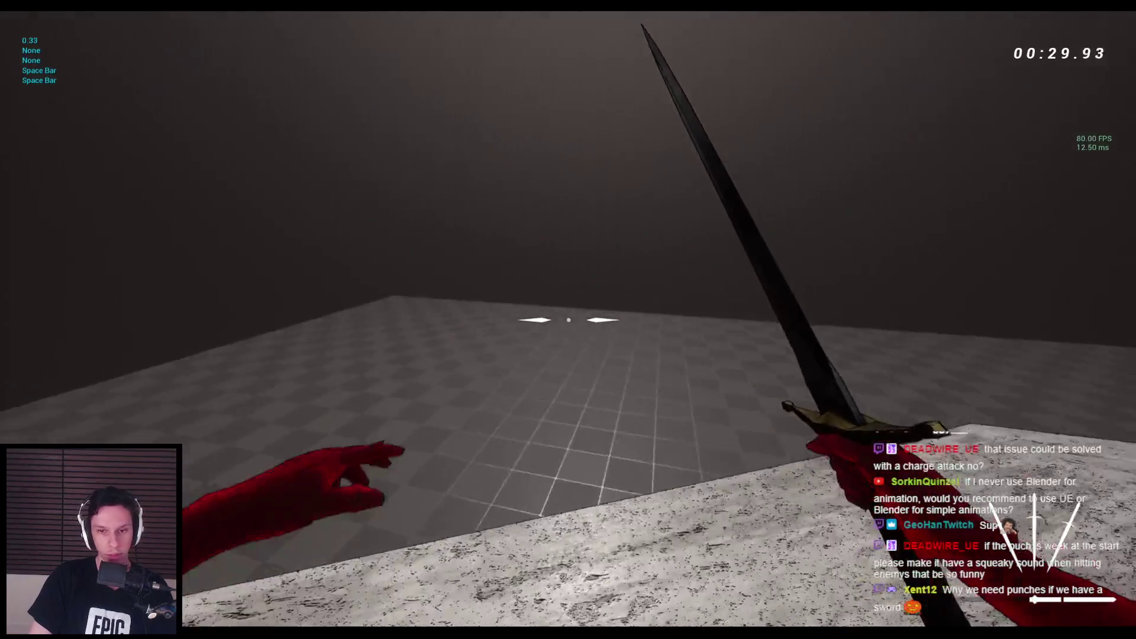
pyautogui.press('space')
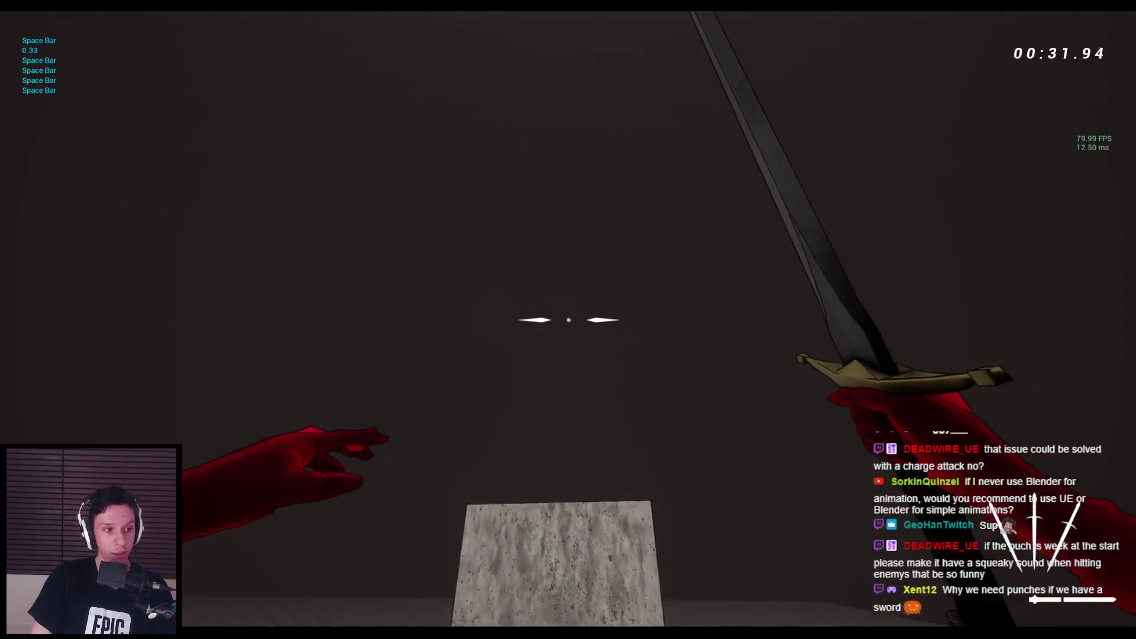
# Step: Run past the columns, jump over the block, and wall-run along the stone wall
pyautogui.press('w')
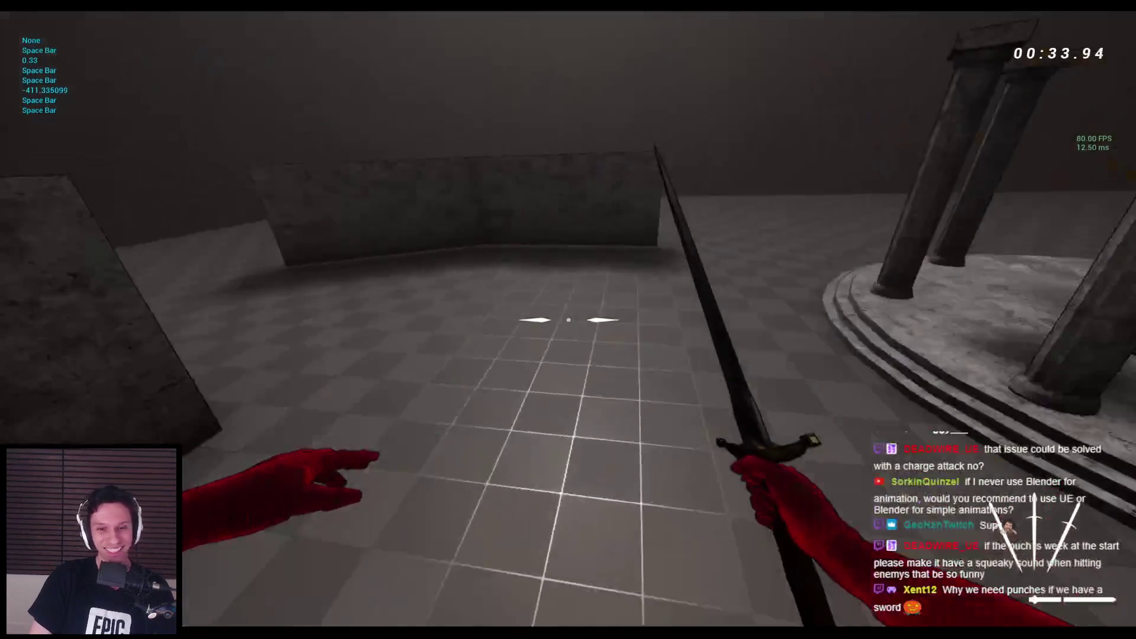
pyautogui.press('space')
pyautogui.press('space')
pyautogui.press('space')
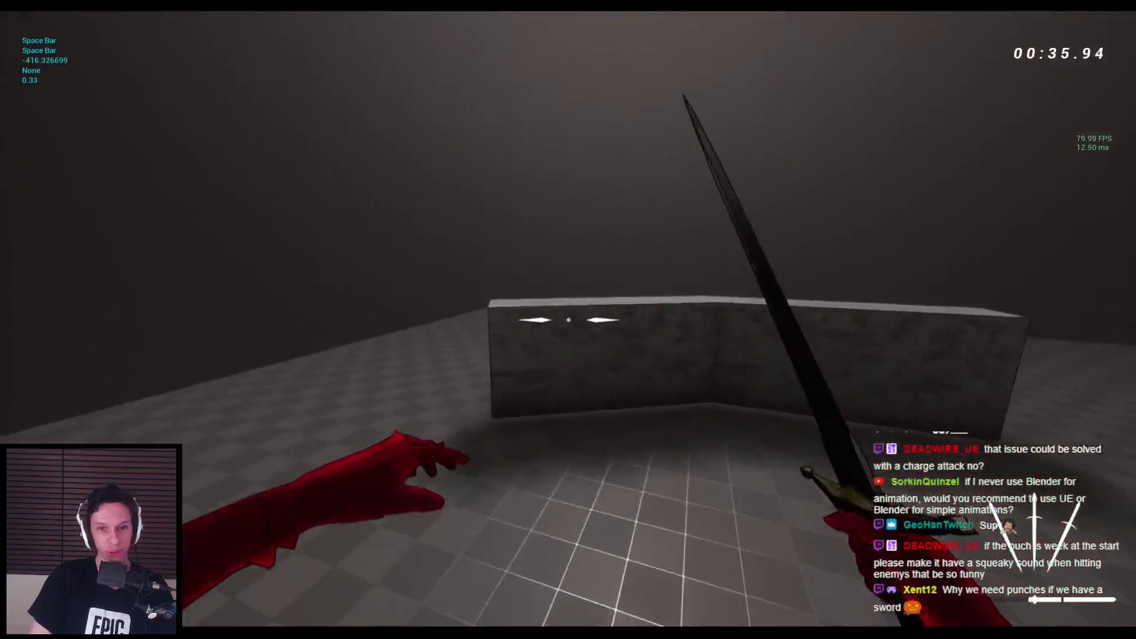
pyautogui.press('space')
pyautogui.press('space')
pyautogui.press('space')
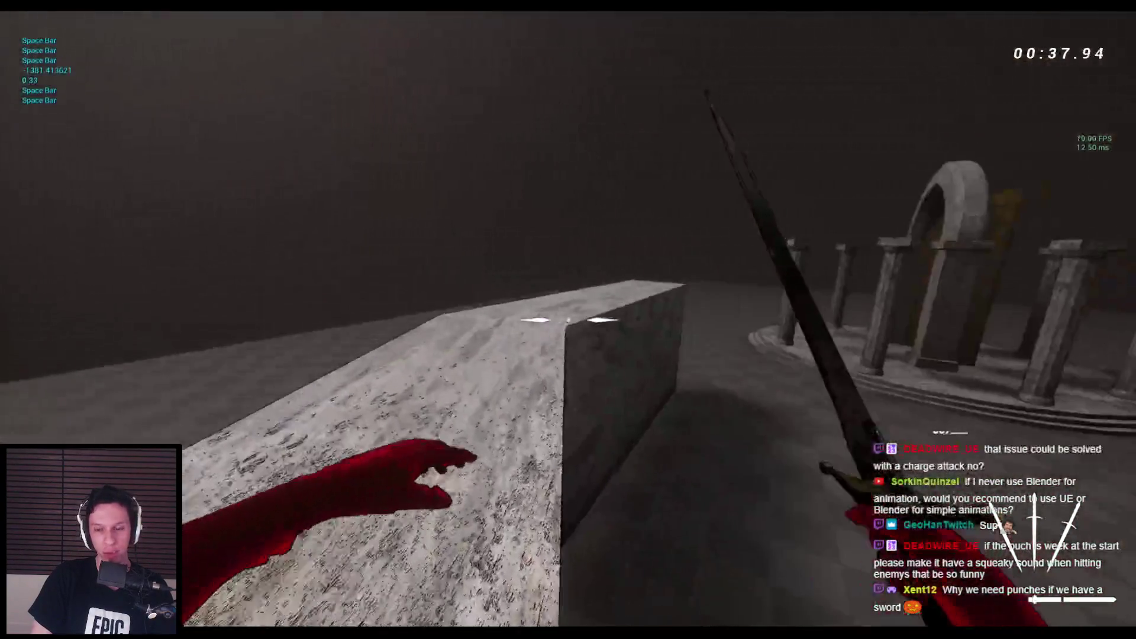
pyautogui.press('space')
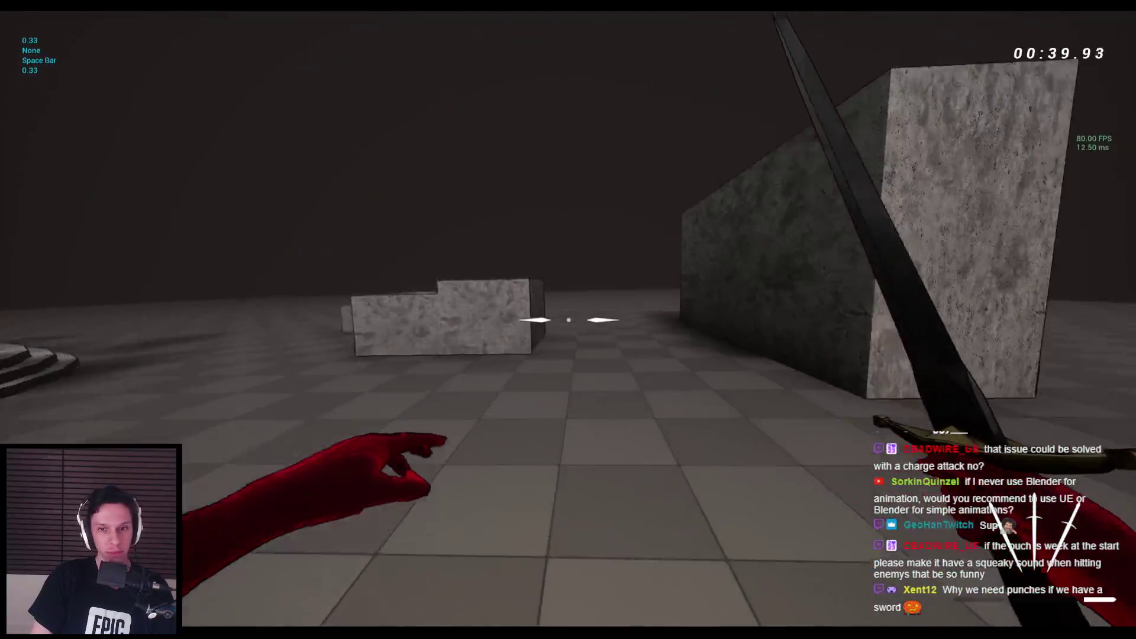
pyautogui.press('space')
pyautogui.press('w')
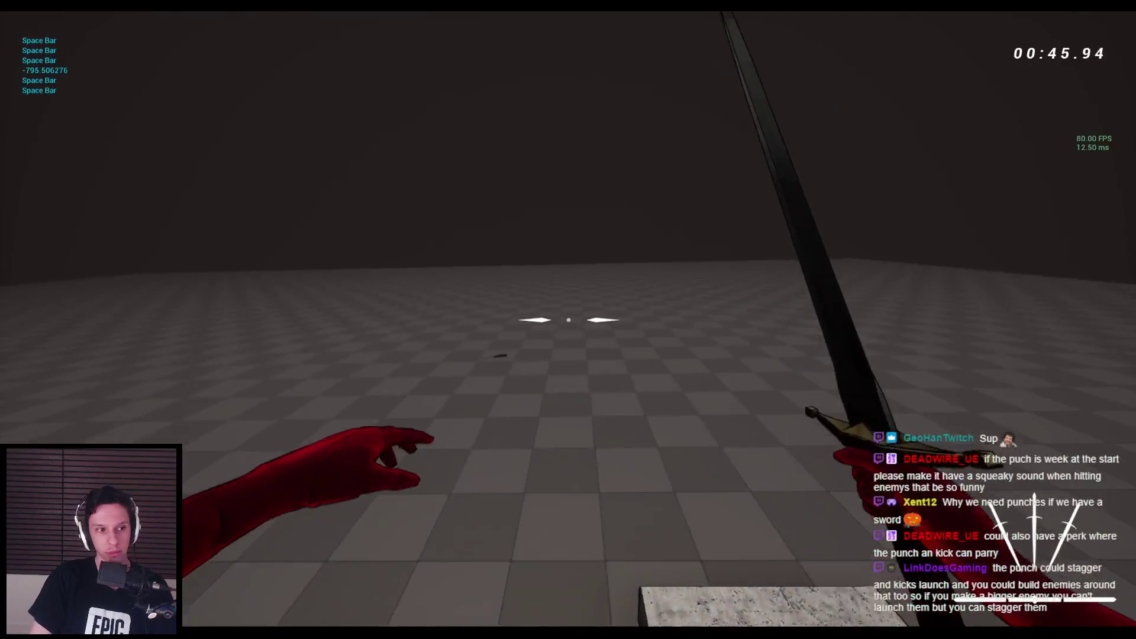
pyautogui.press('space')
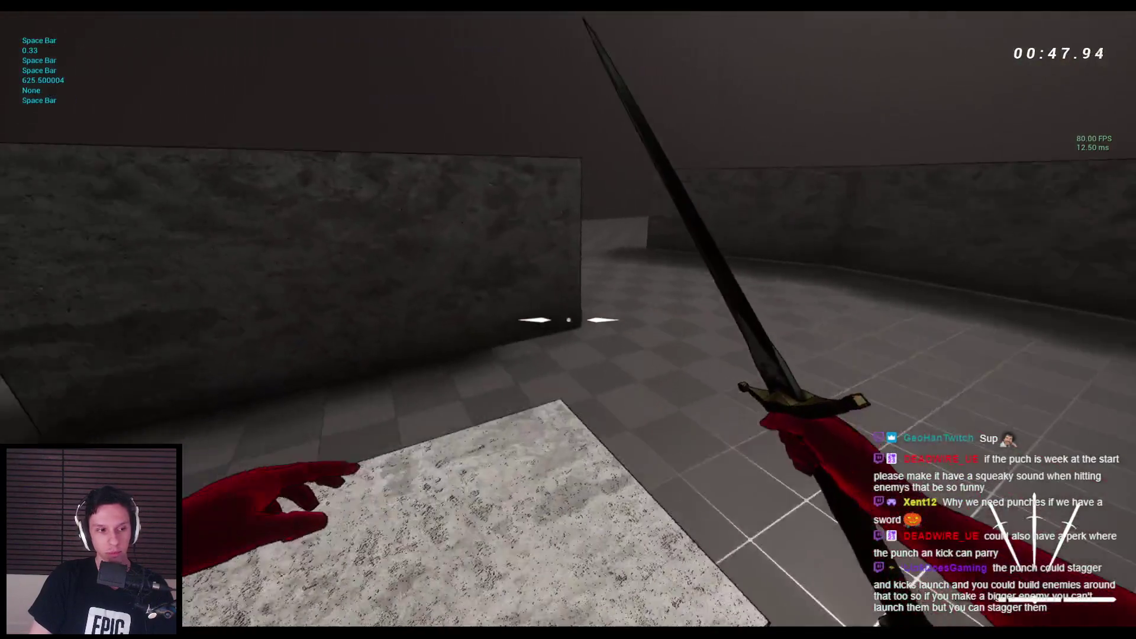
# Step: Stop the play-test, start a new one, and charge toward the demons and spiders
pyautogui.press('Escape')
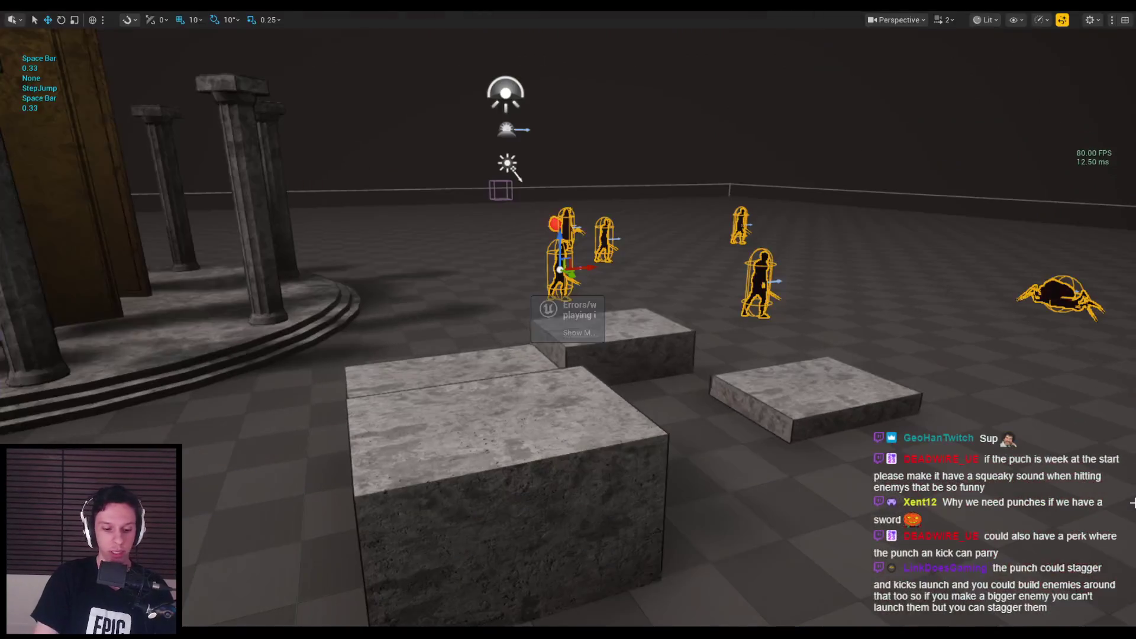
pyautogui.hotkey('alt', 'p')
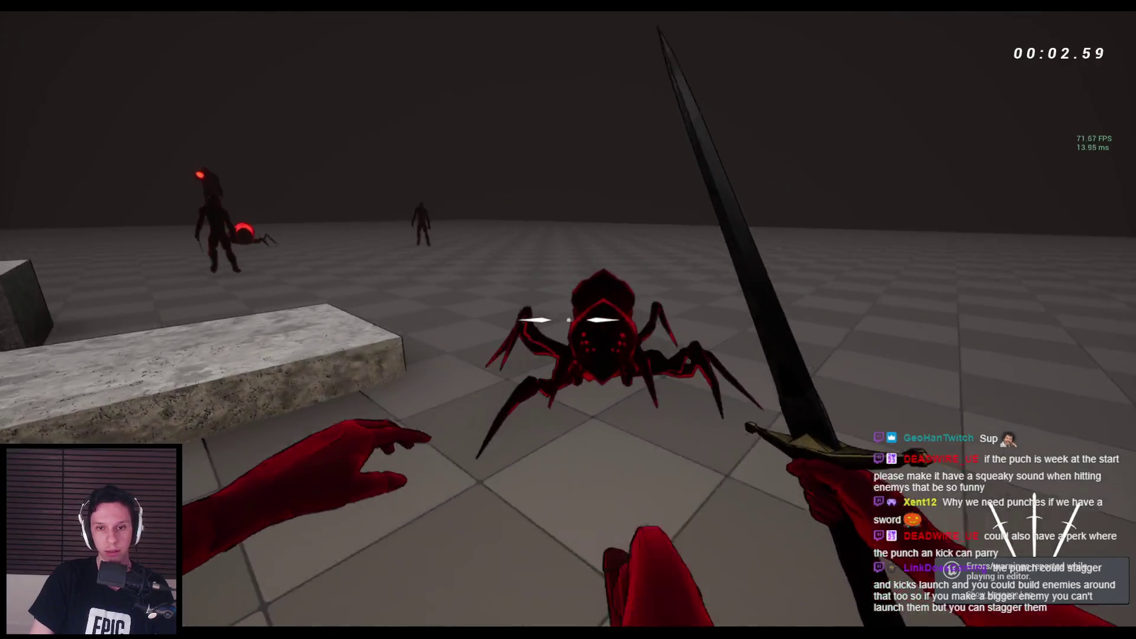
pyautogui.press('w')
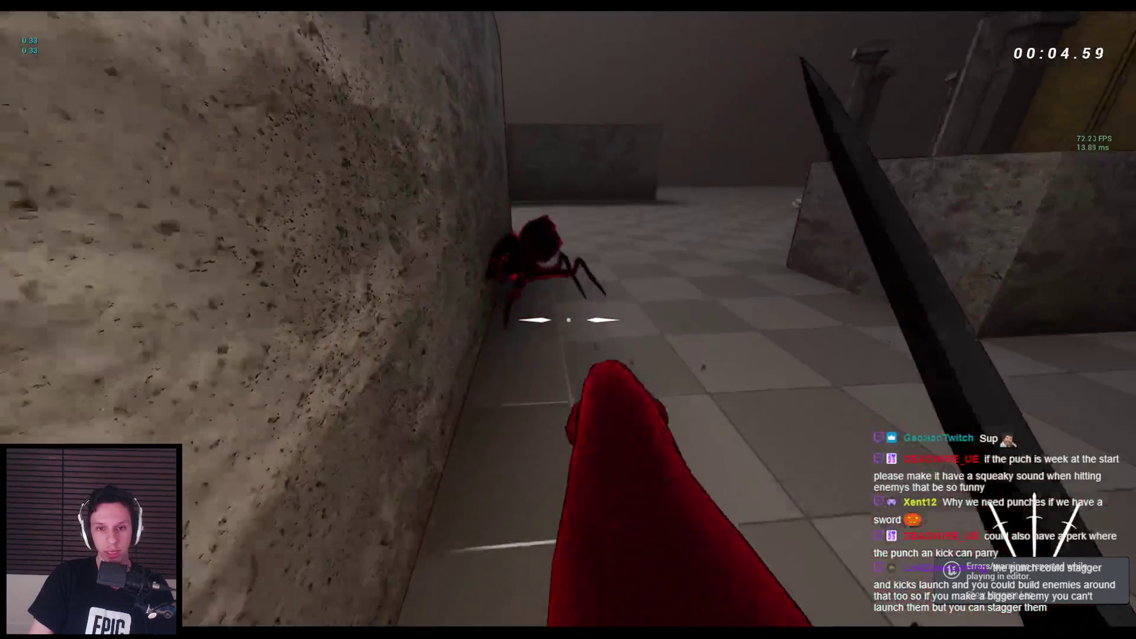
pyautogui.press('space')
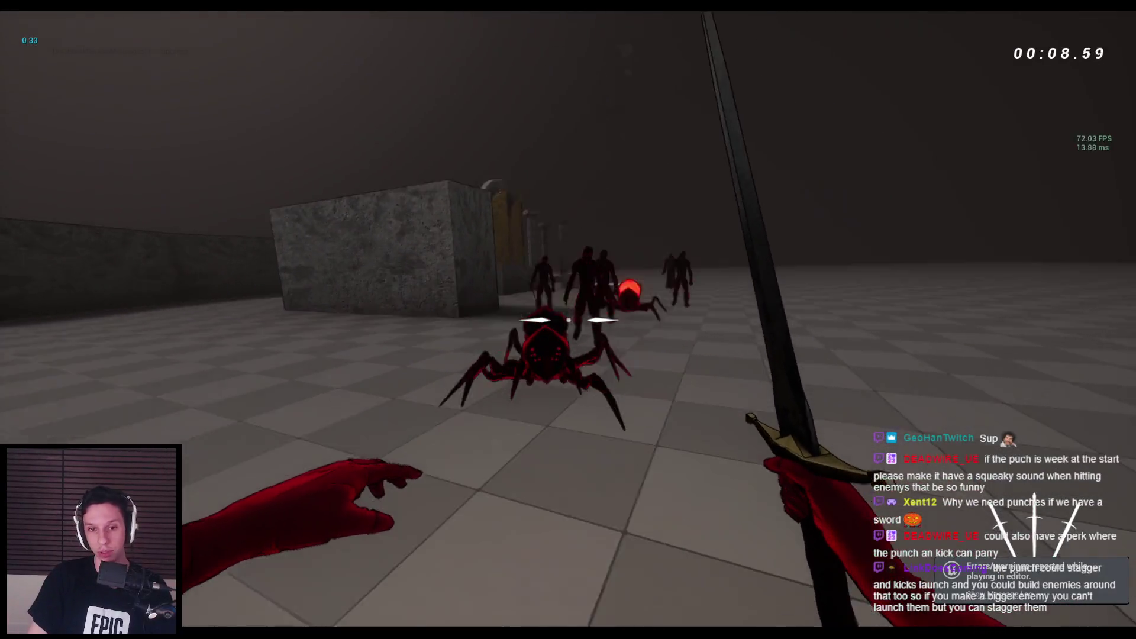
pyautogui.press('w')
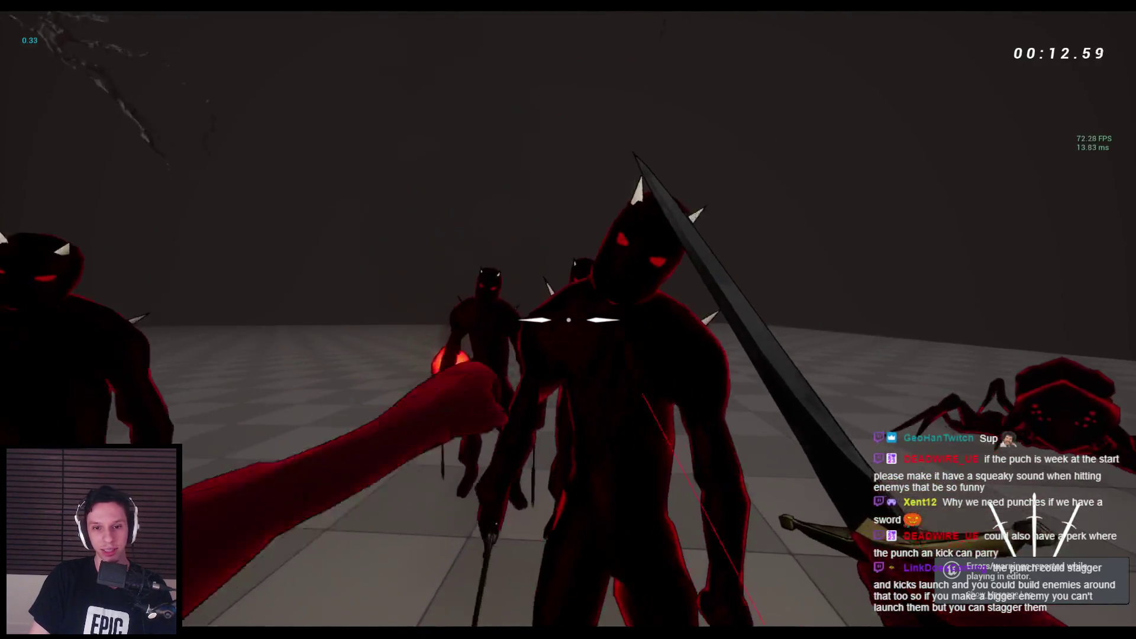
pyautogui.press('w')
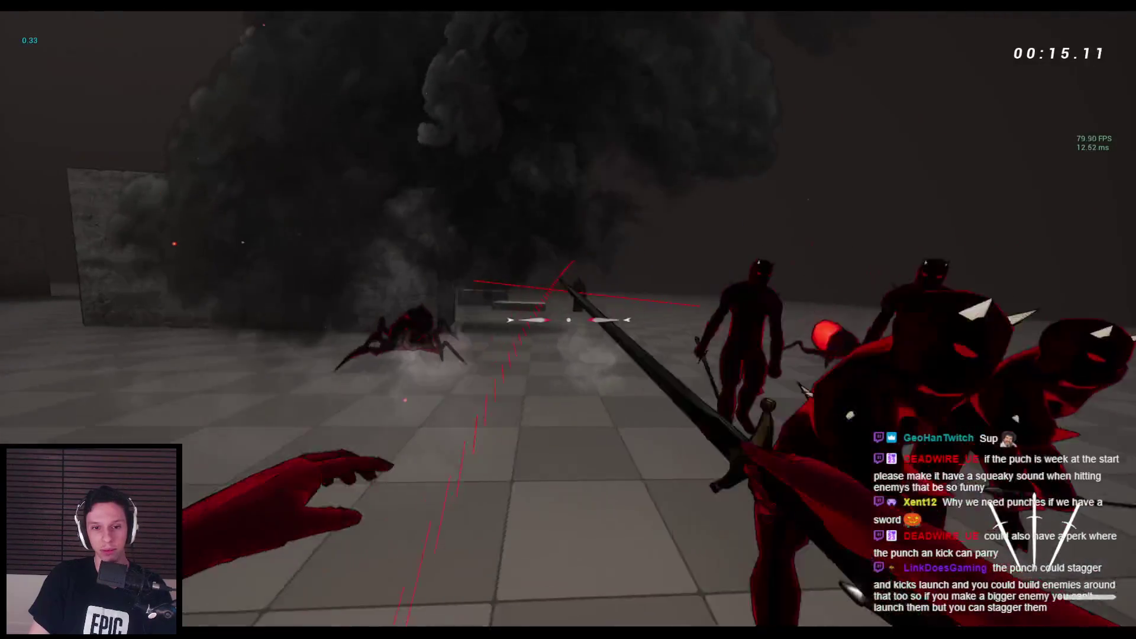
# Step: Slash the demons and knock them down with left-hand right-click punches
pyautogui.click(568, 320)
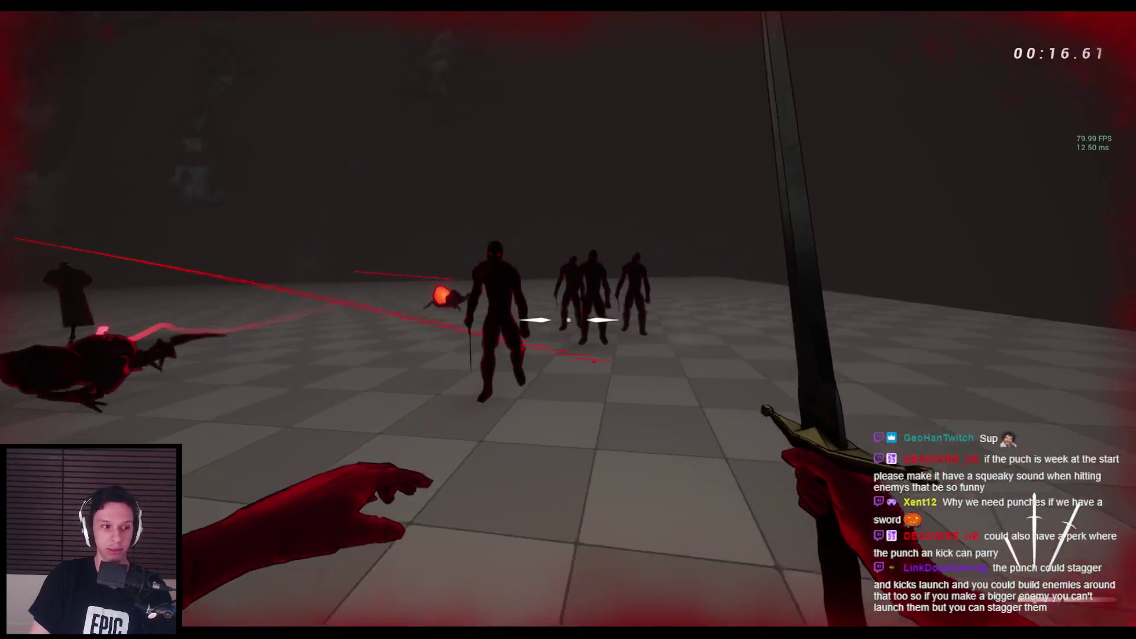
pyautogui.click(568, 320)
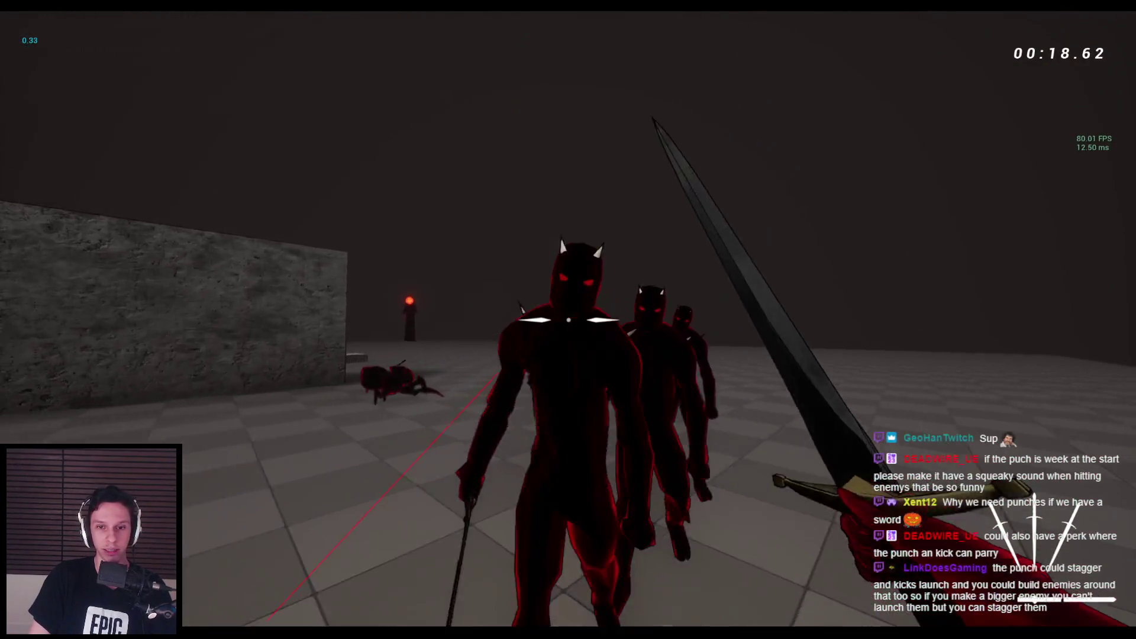
pyautogui.click(568, 319)
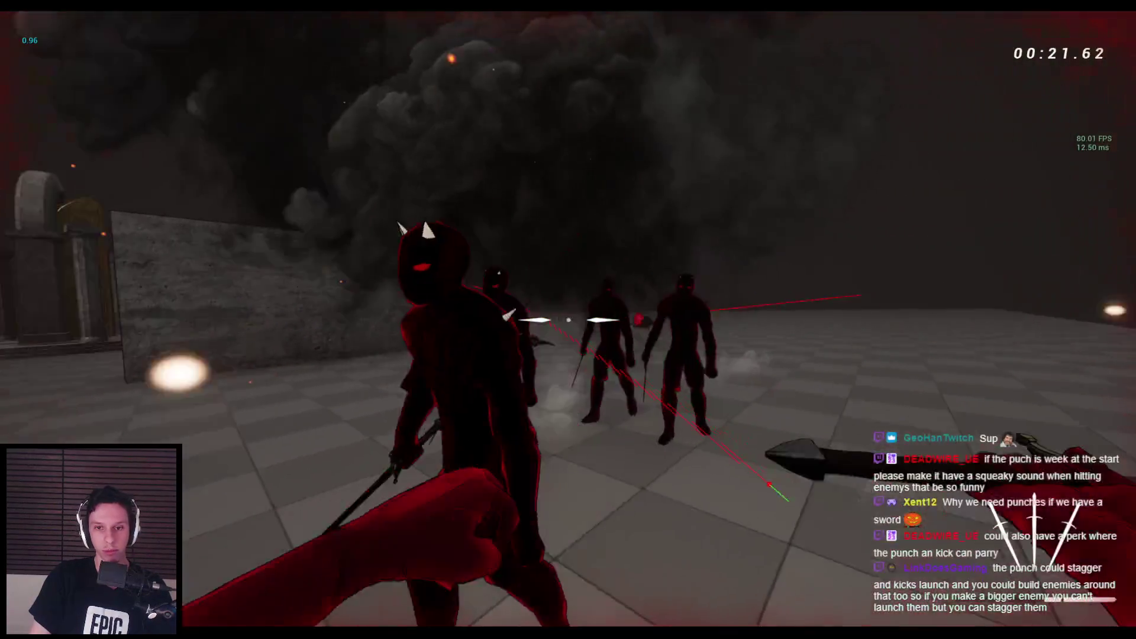
pyautogui.click(568, 319)
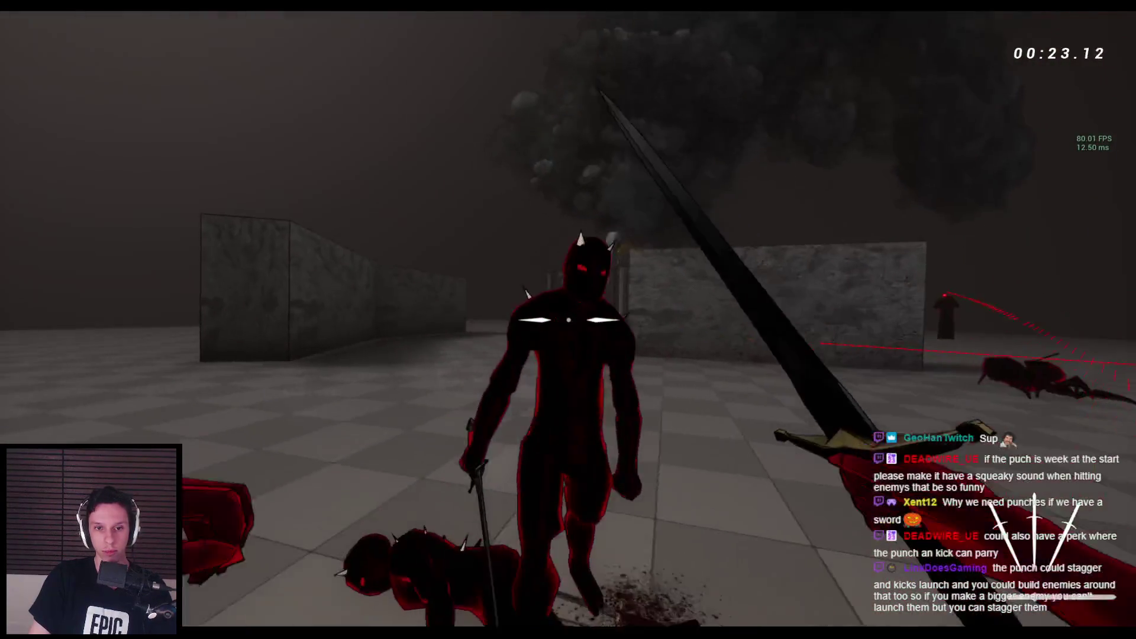
pyautogui.rightClick(568, 320)
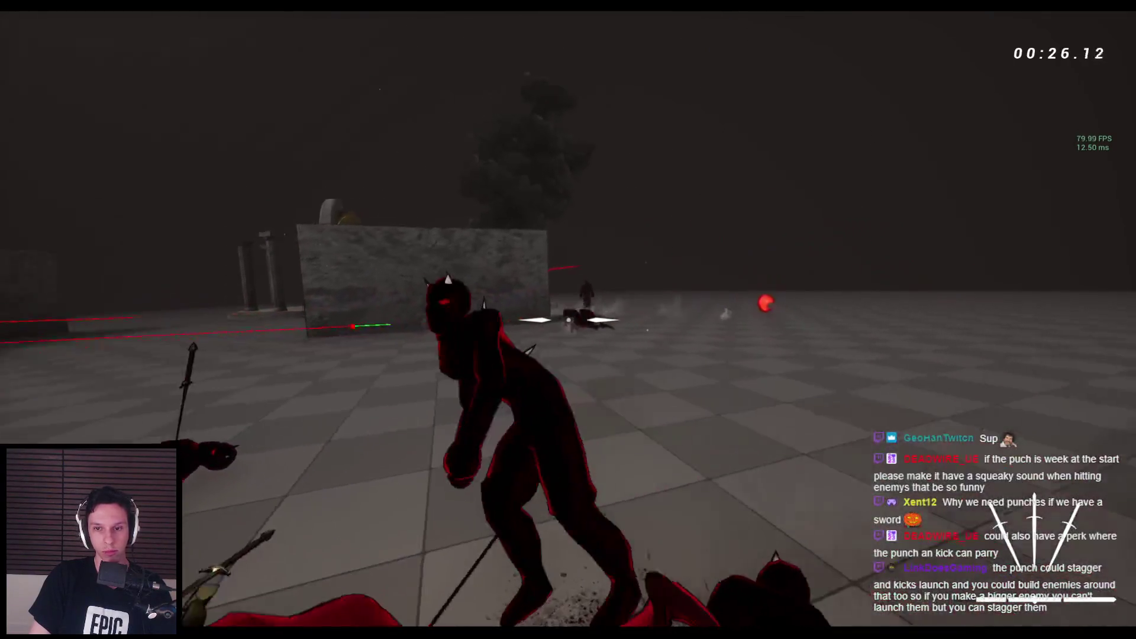
pyautogui.click(568, 319)
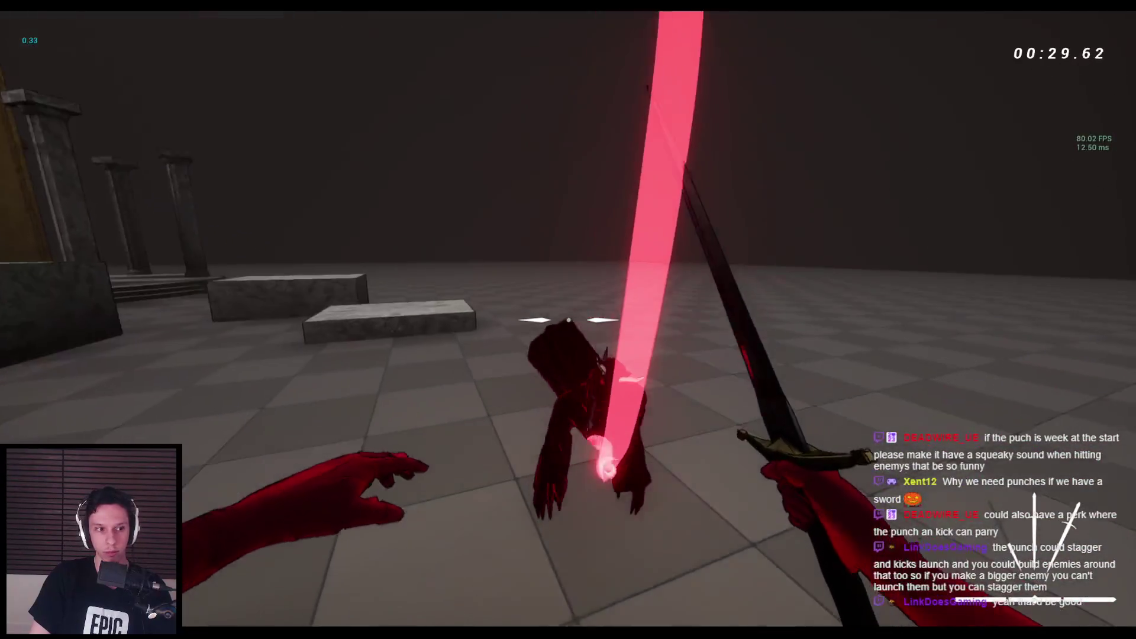
pyautogui.rightClick(568, 320)
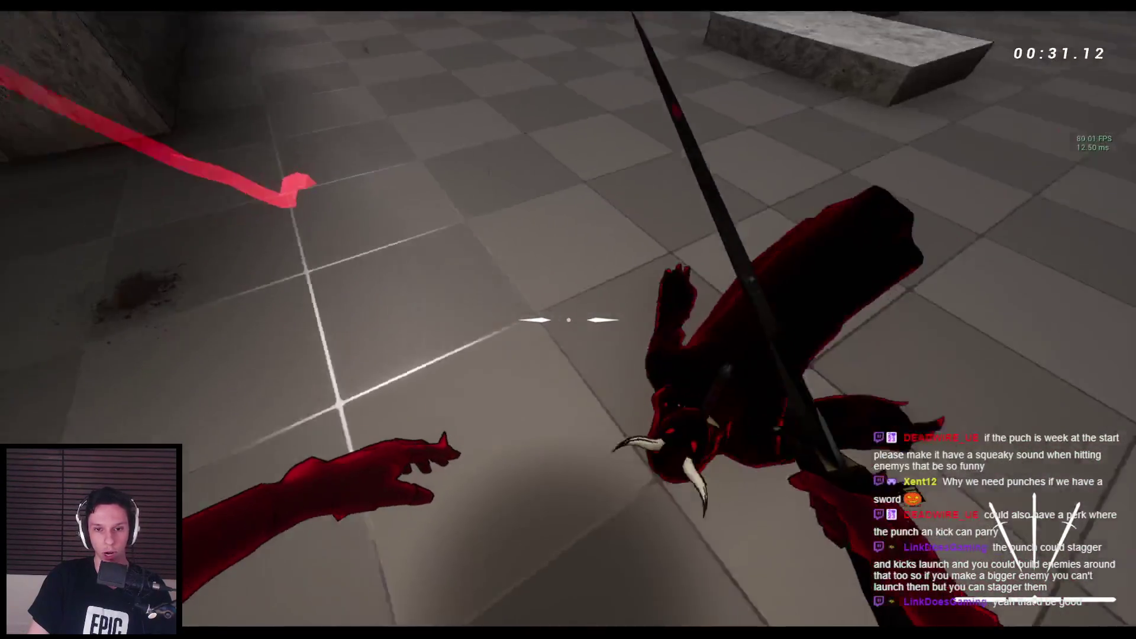
pyautogui.rightClick(568, 320)
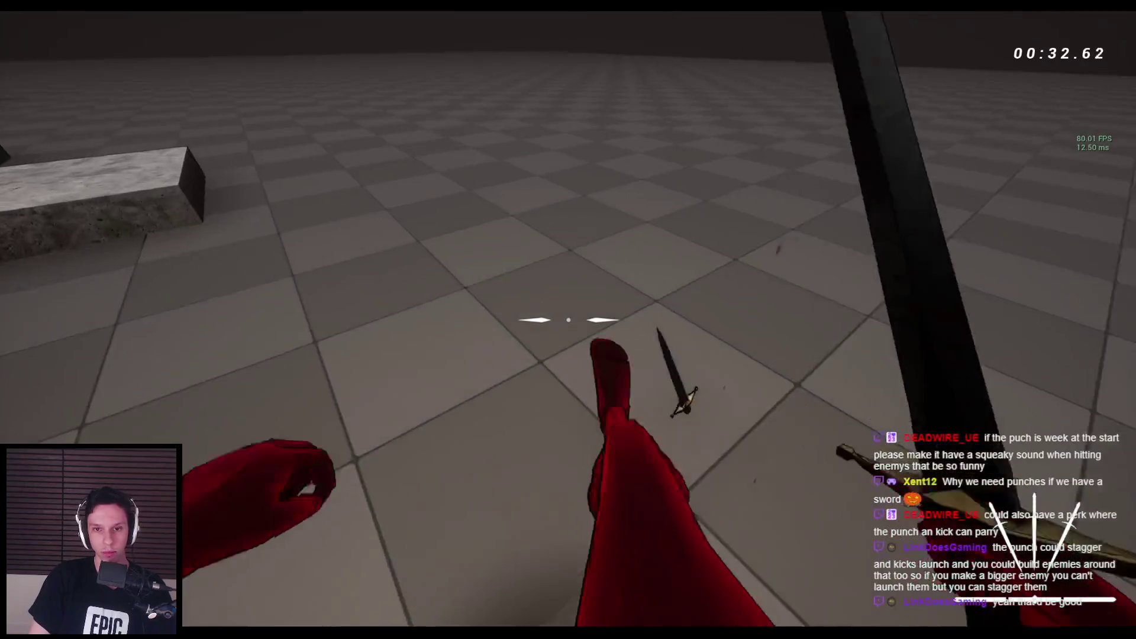
# Step: Chain wall-runs along the stone walls and blocks, drop to the floor, then exit with Esc
pyautogui.press('space')
pyautogui.press('space')
pyautogui.press('space')
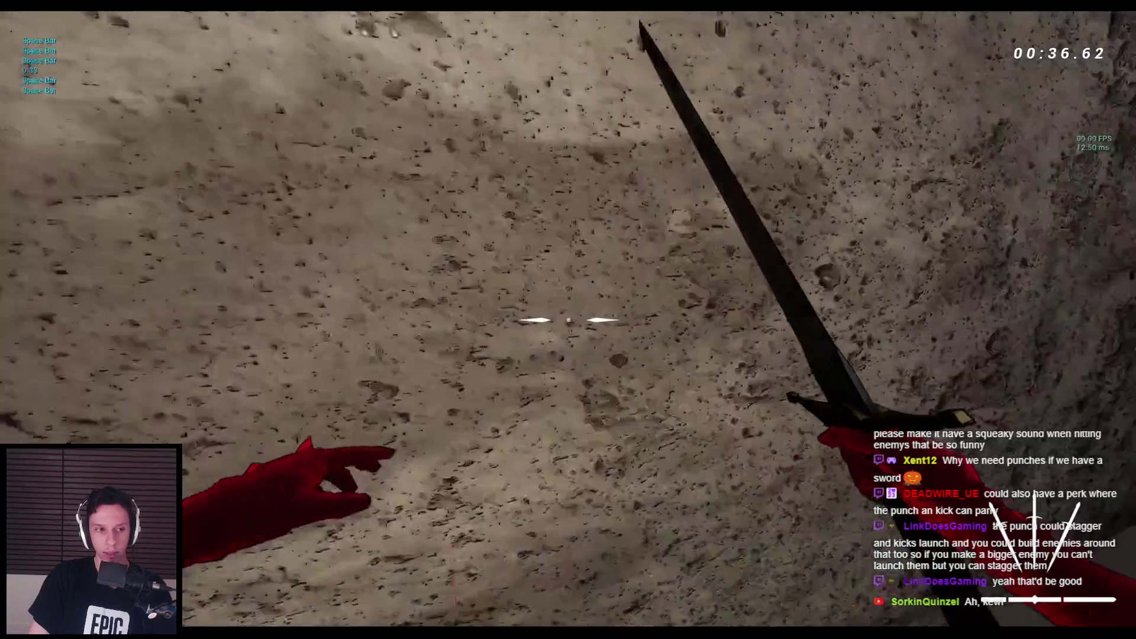
pyautogui.press('space')
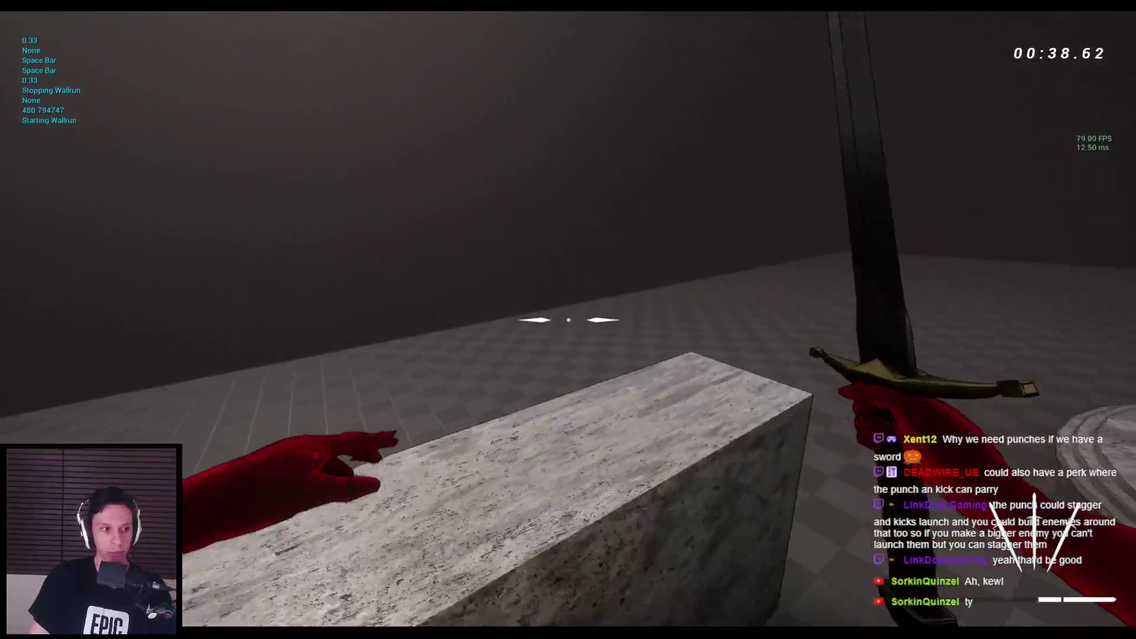
pyautogui.press('space')
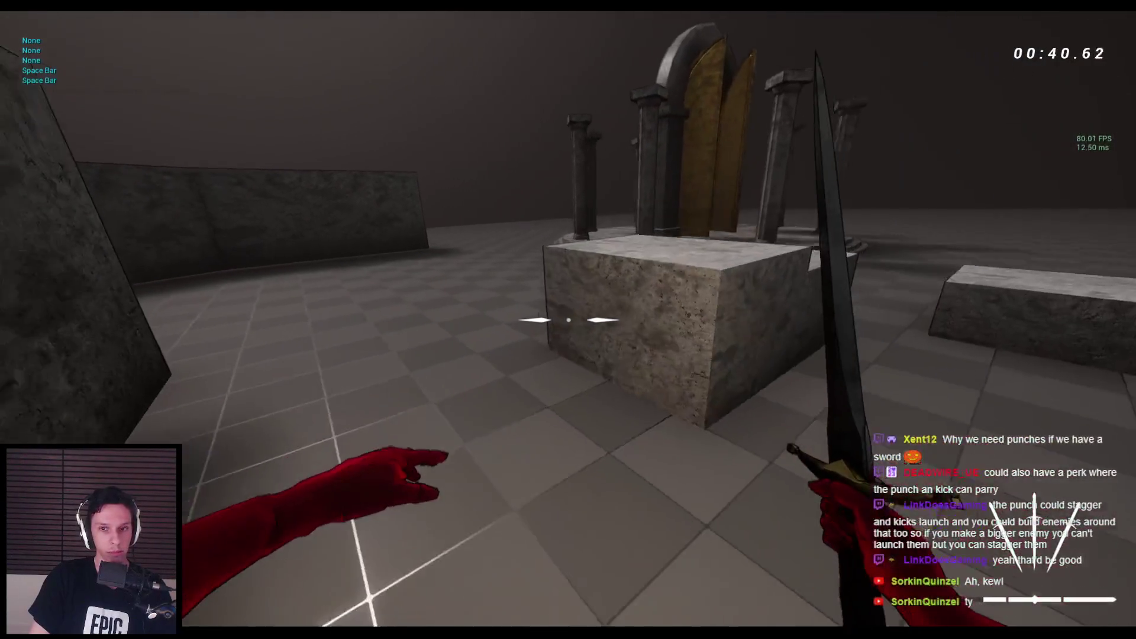
pyautogui.press('space')
pyautogui.press('space')
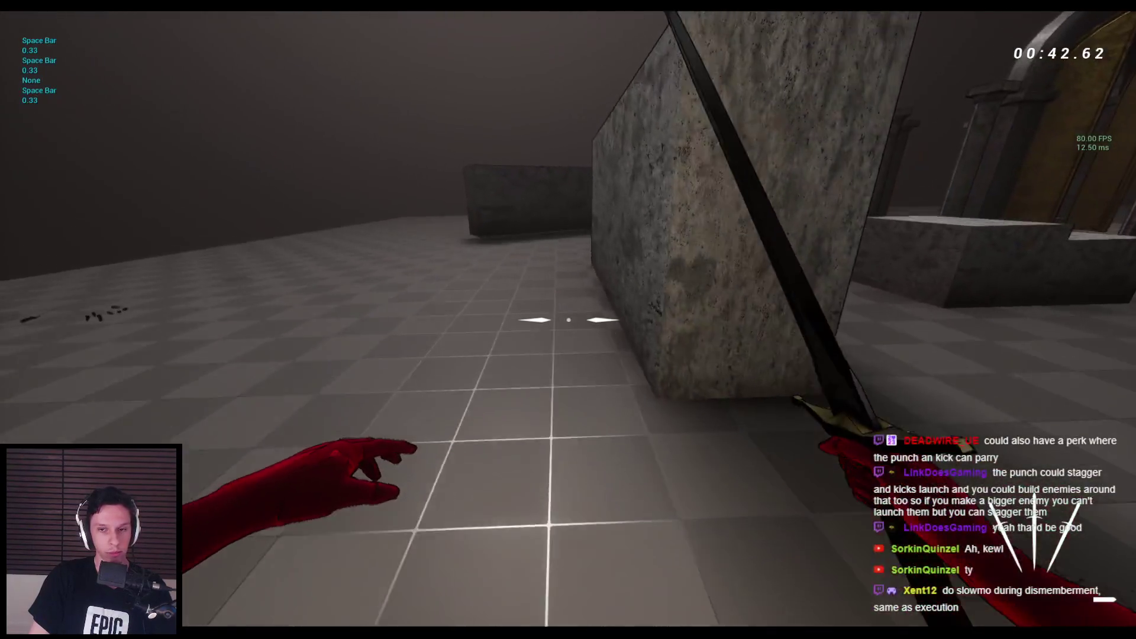
pyautogui.press('space')
pyautogui.press('space')
pyautogui.press('space')
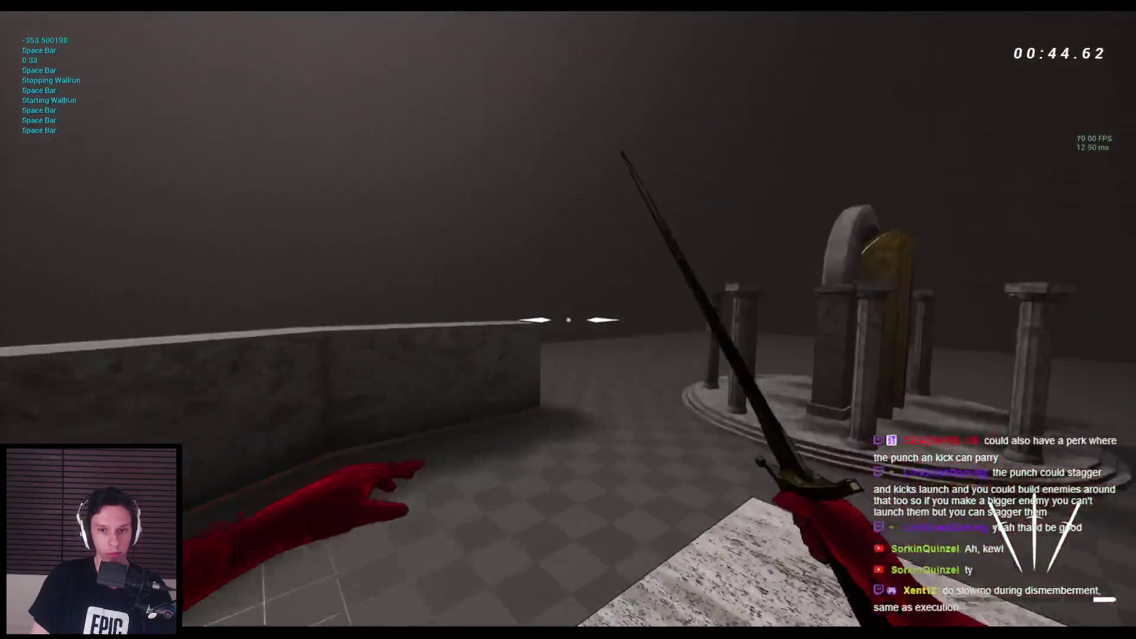
pyautogui.press('space')
pyautogui.press('space')
pyautogui.press('space')
pyautogui.press('space')
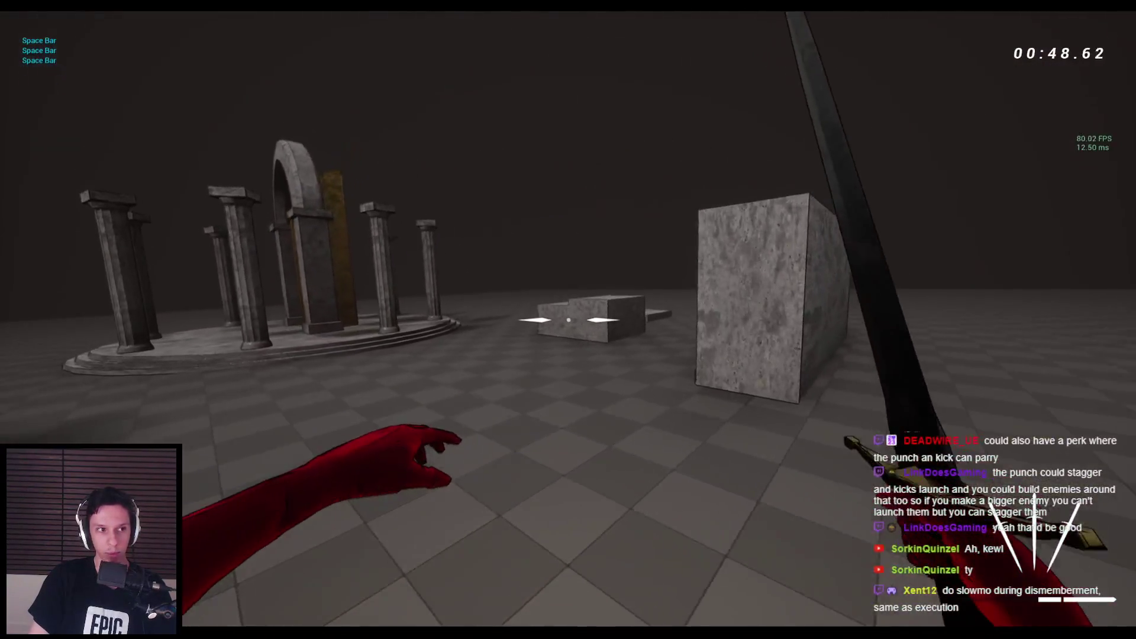
pyautogui.press('w')
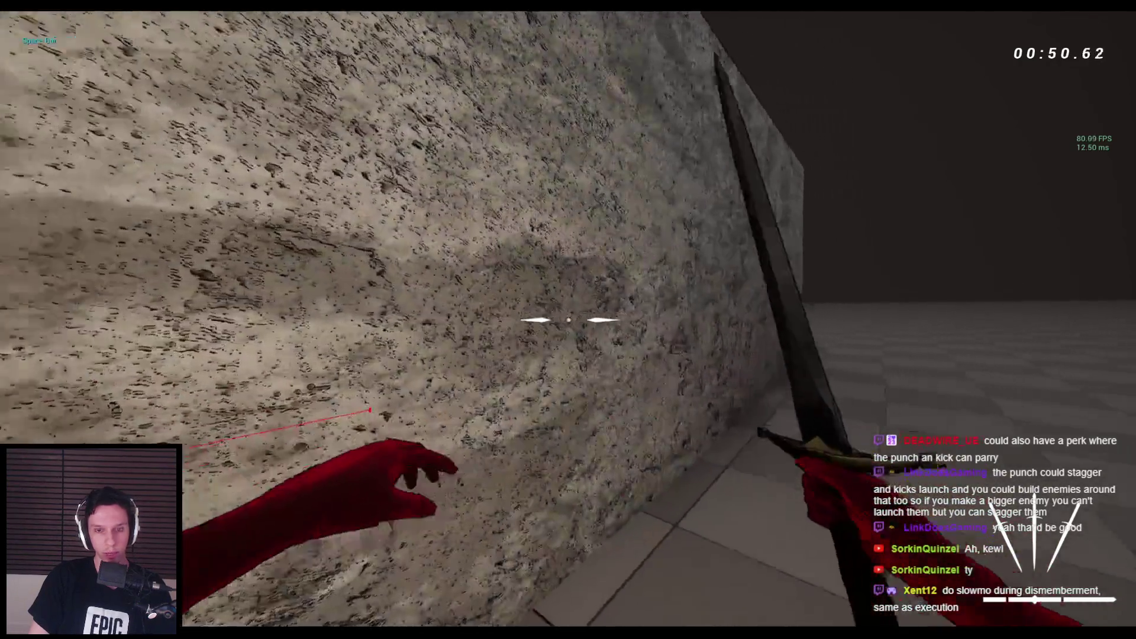
pyautogui.press('Escape')
# Step: Start a new play session, slash the spider, and throw the sword into the enemy group
pyautogui.hotkey('alt', 'p')
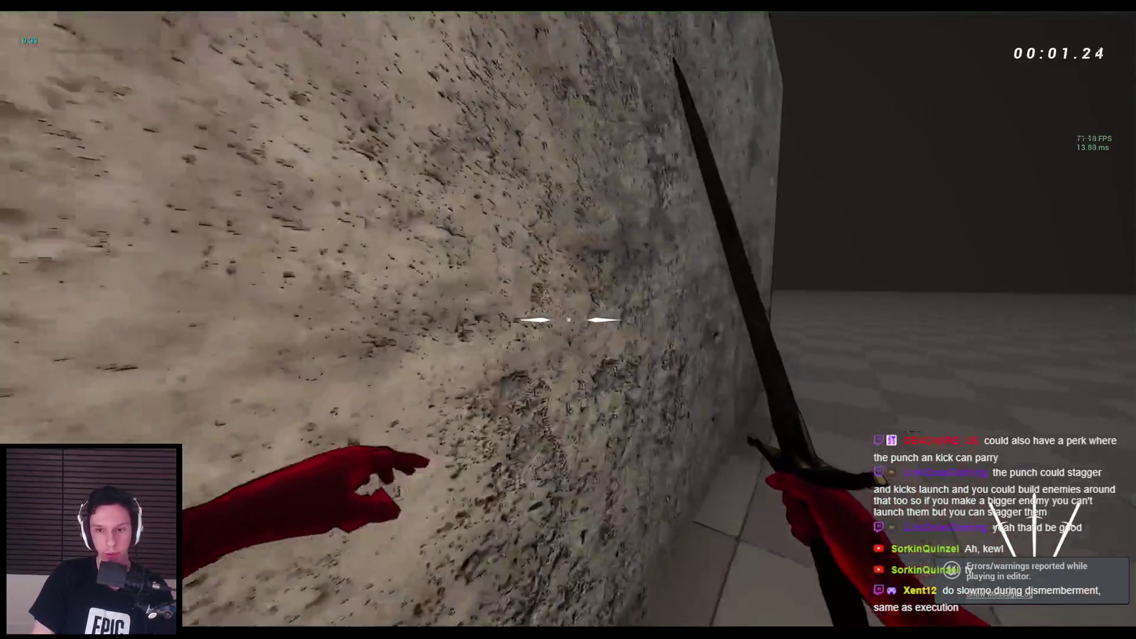
pyautogui.press('space')
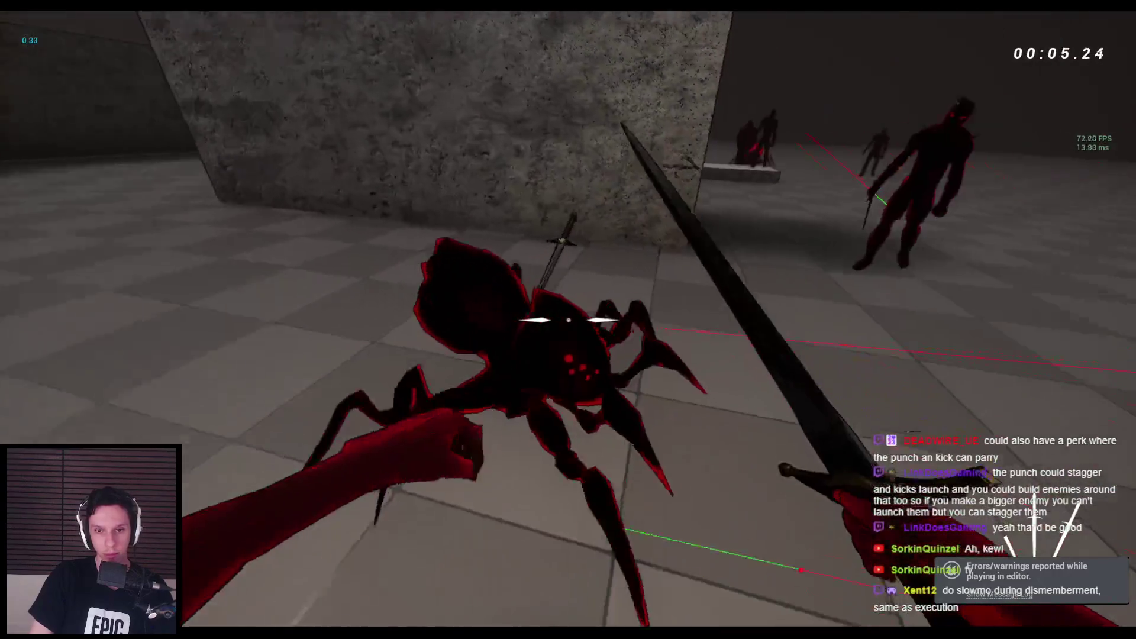
pyautogui.click(568, 320)
pyautogui.click(568, 319)
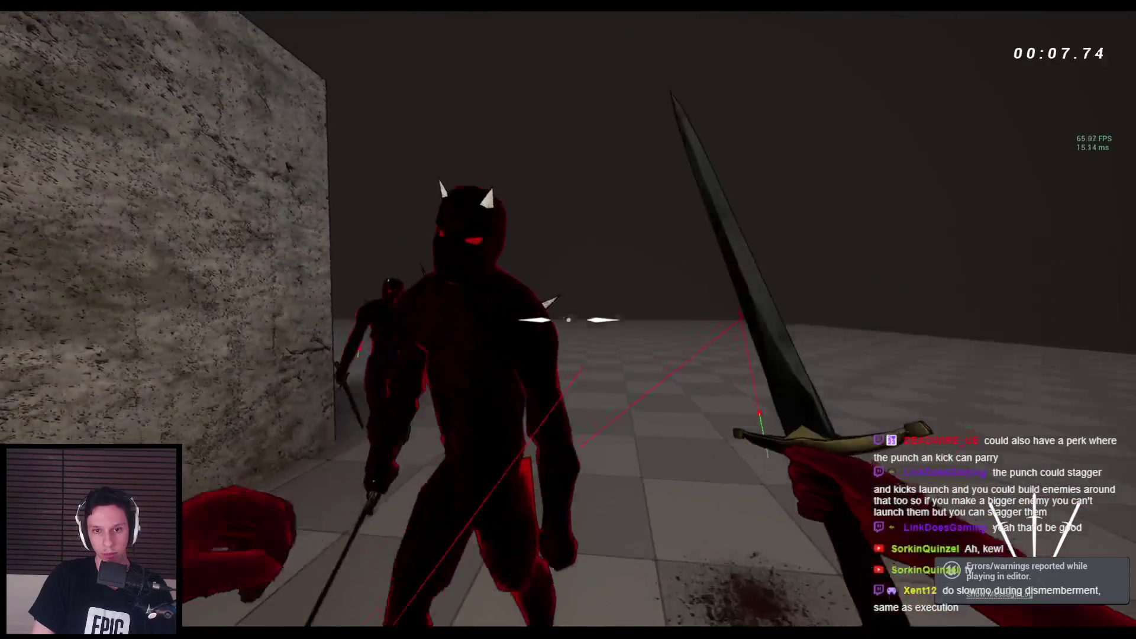
pyautogui.click(568, 320)
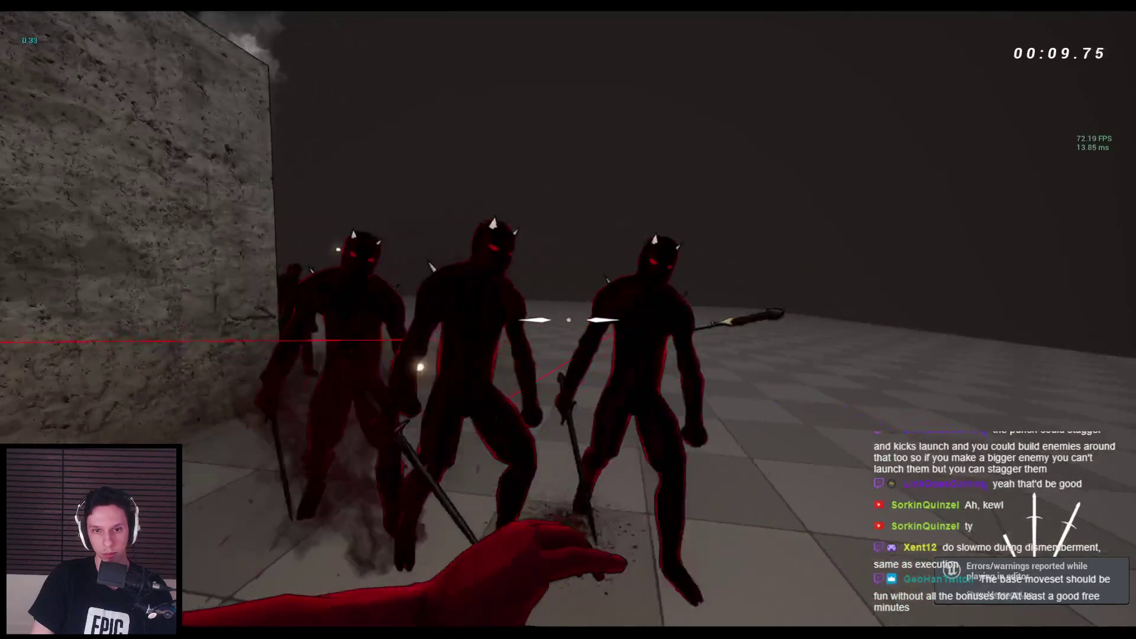
pyautogui.click(569, 319)
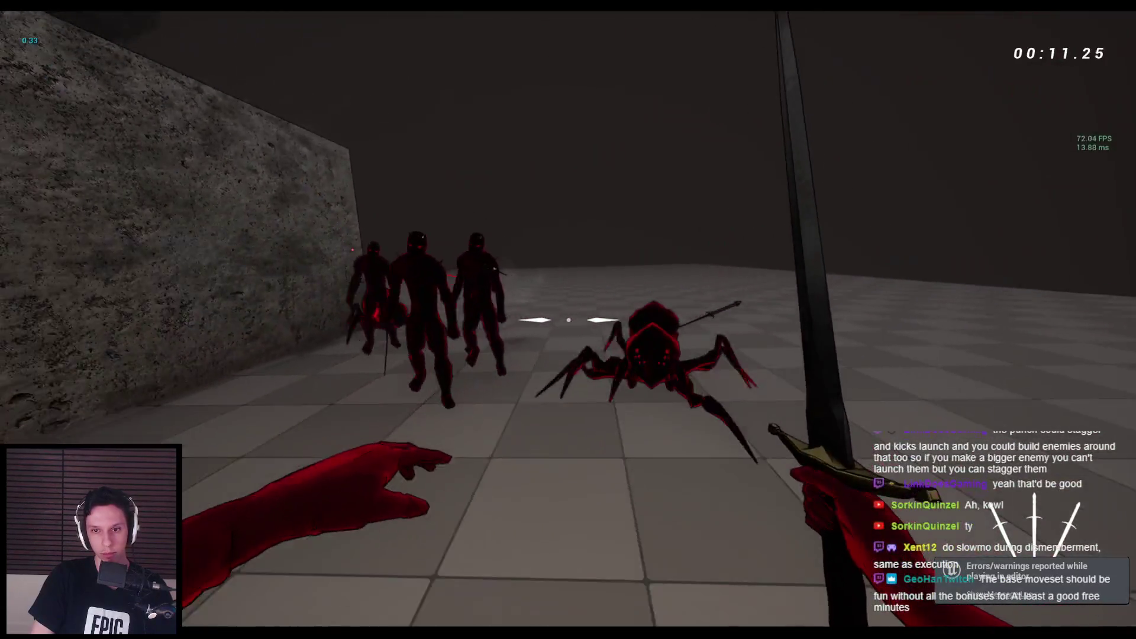
# Step: Keep slashing, throwing the sword and punching until the spider is finished off
pyautogui.click(568, 319)
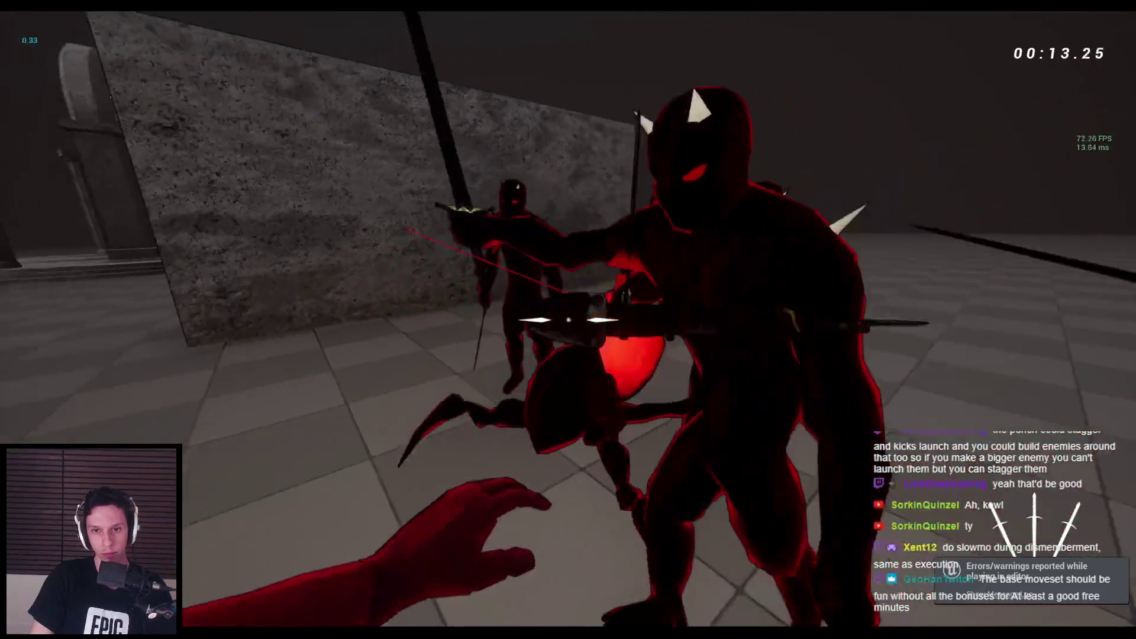
pyautogui.click(568, 321)
pyautogui.click(568, 320)
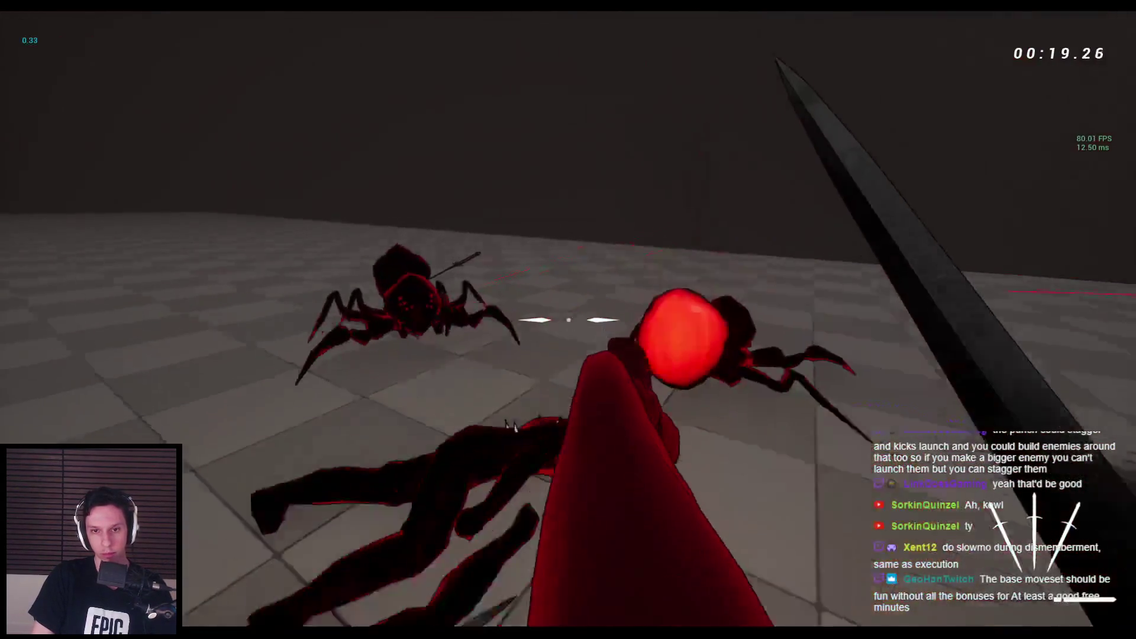
pyautogui.click(568, 320)
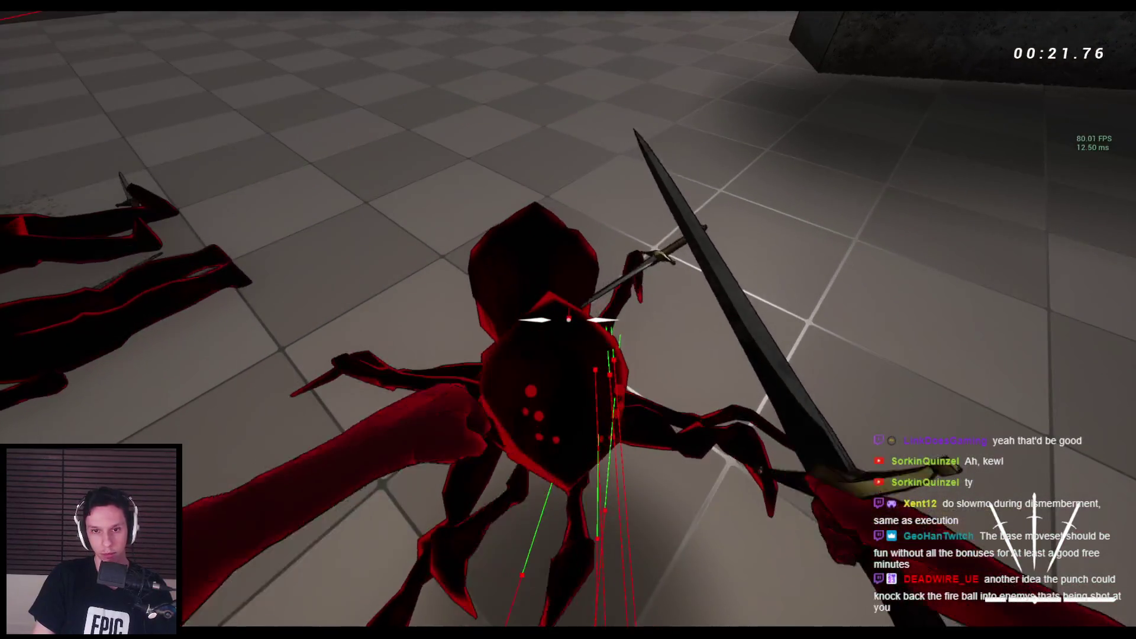
pyautogui.click(569, 320)
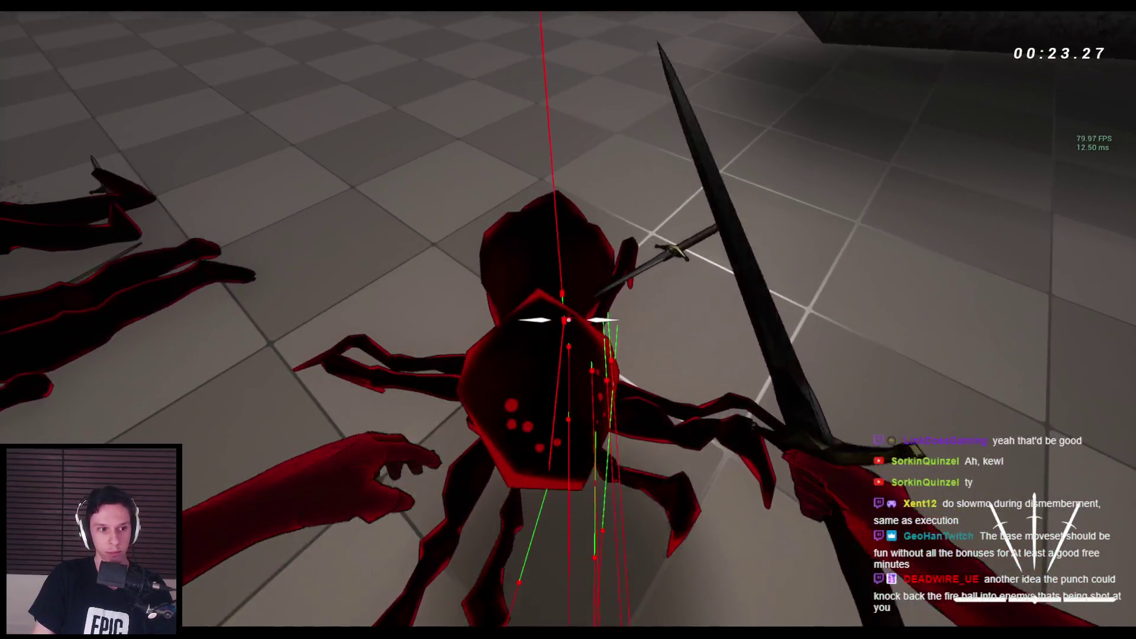
pyautogui.click(568, 320)
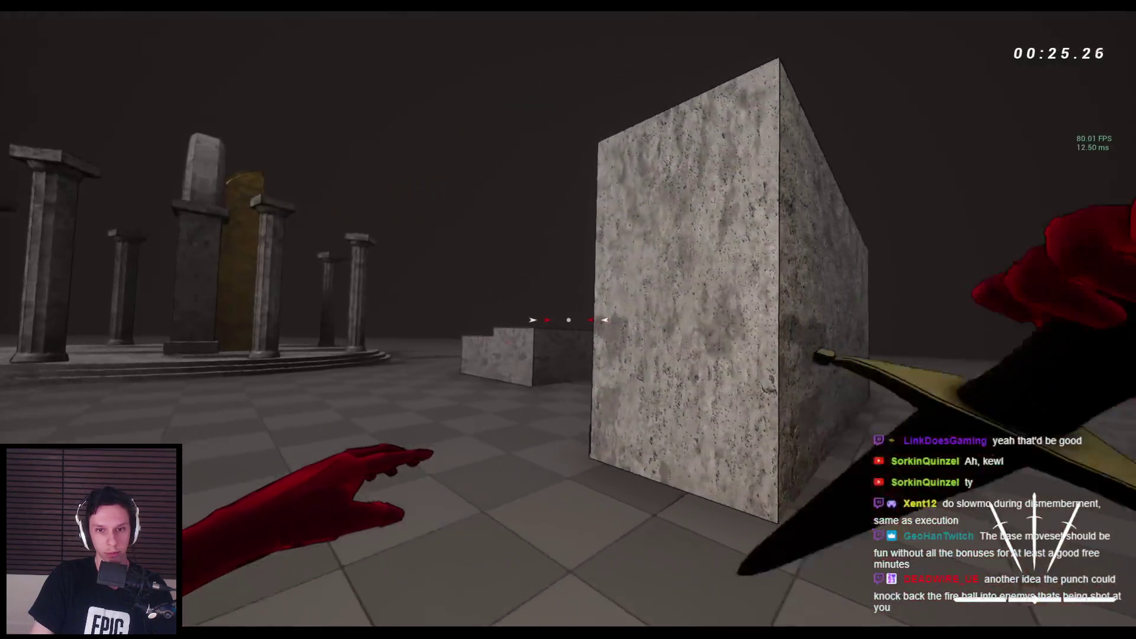
# Step: Wall-run along the walls and jump onto the marble ledge and wide stone block
pyautogui.press('space')
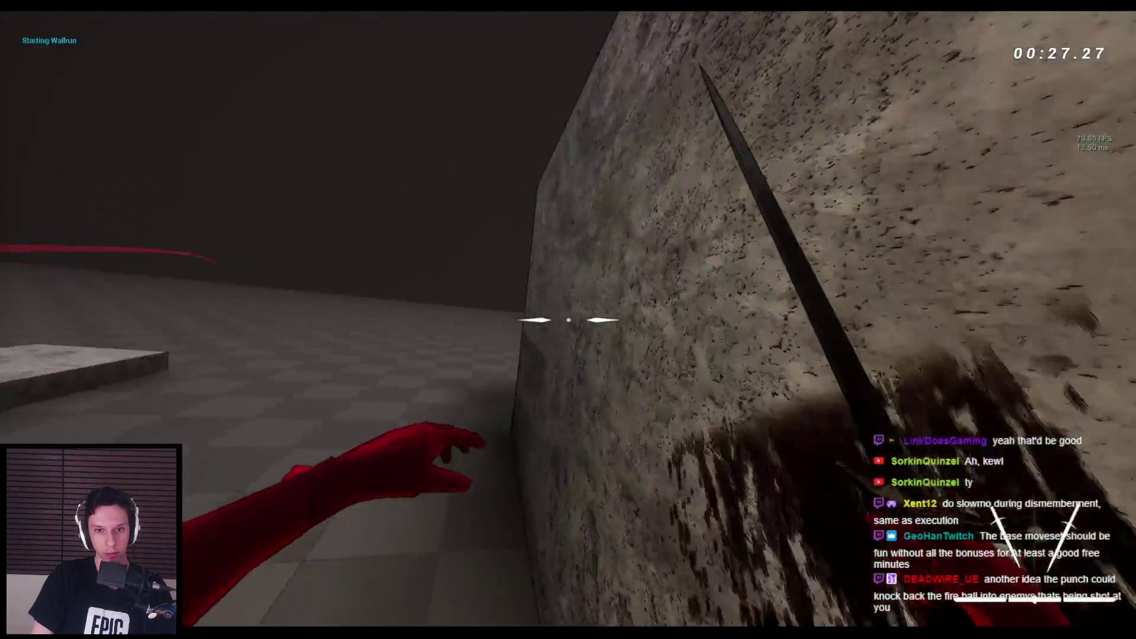
pyautogui.press('space')
pyautogui.press('space')
pyautogui.press('space')
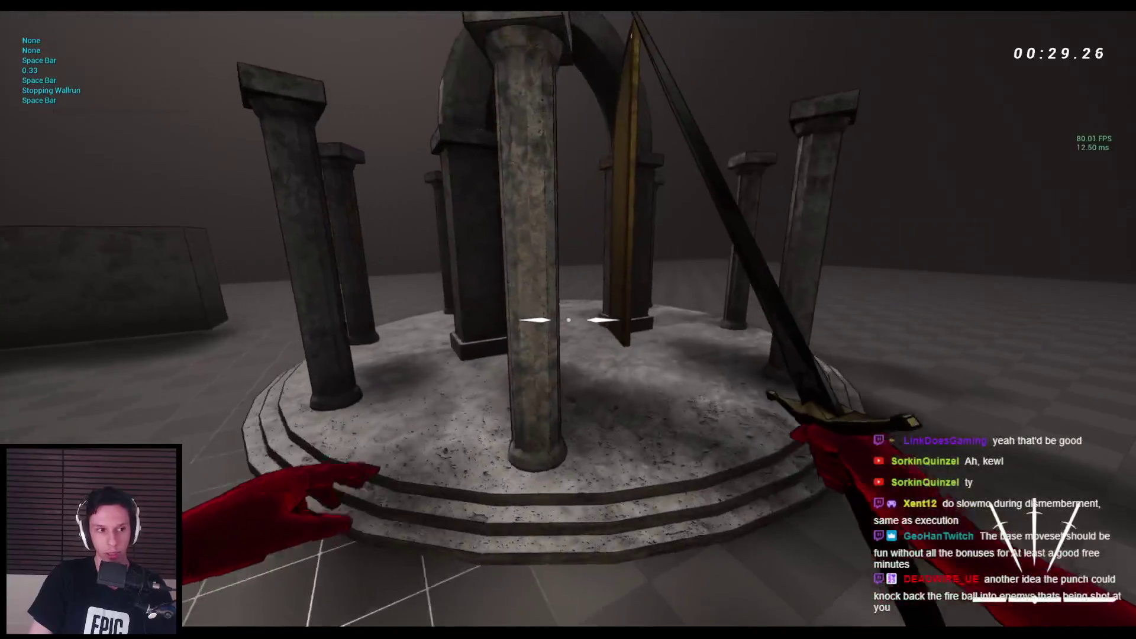
pyautogui.press('w')
pyautogui.press('space')
pyautogui.press('space')
pyautogui.press('space')
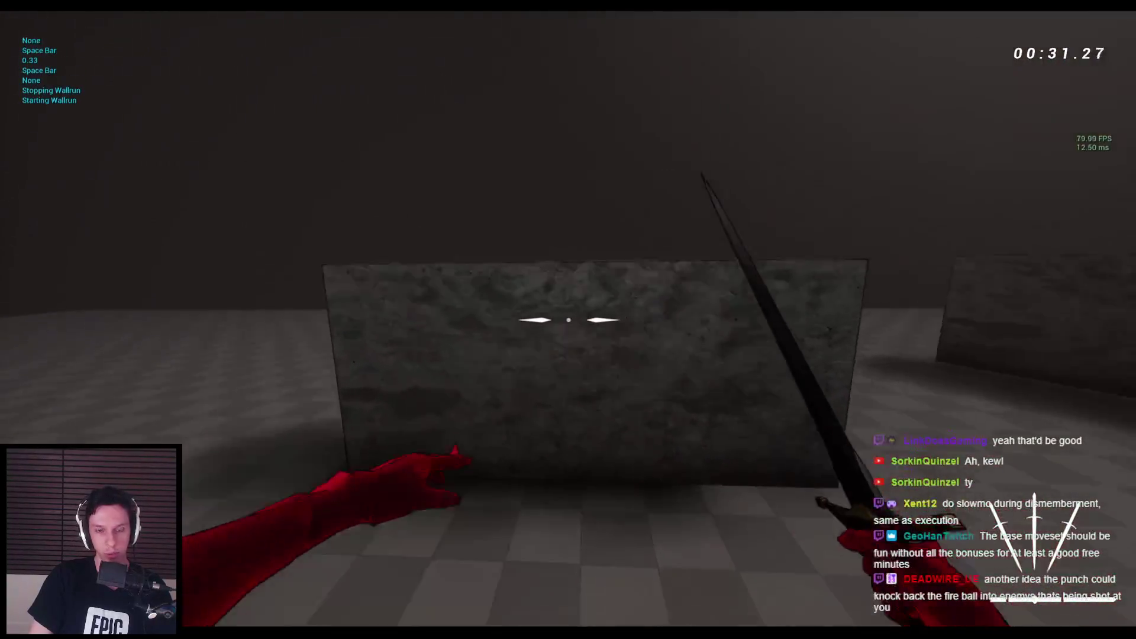
pyautogui.press('space')
pyautogui.press('space')
pyautogui.press('space')
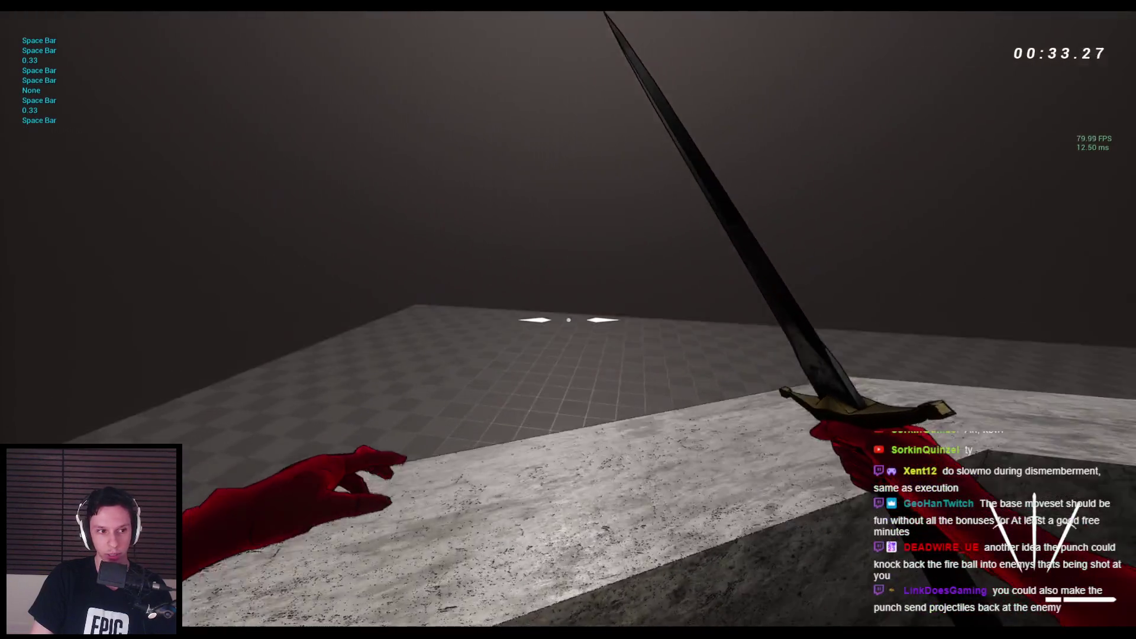
pyautogui.press('w')
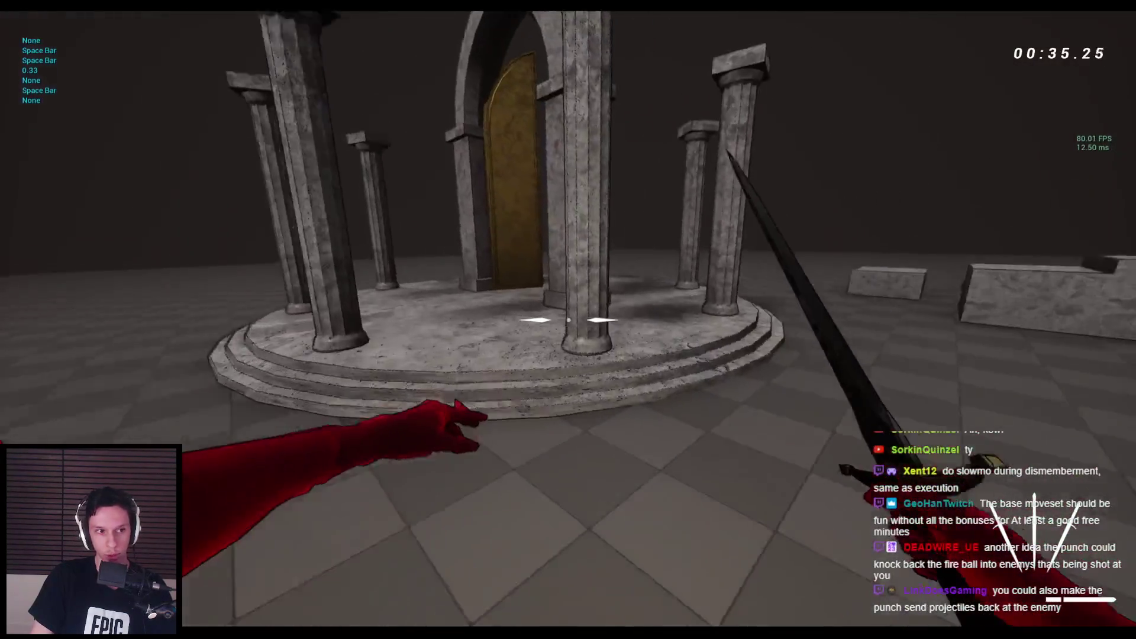
pyautogui.press('space')
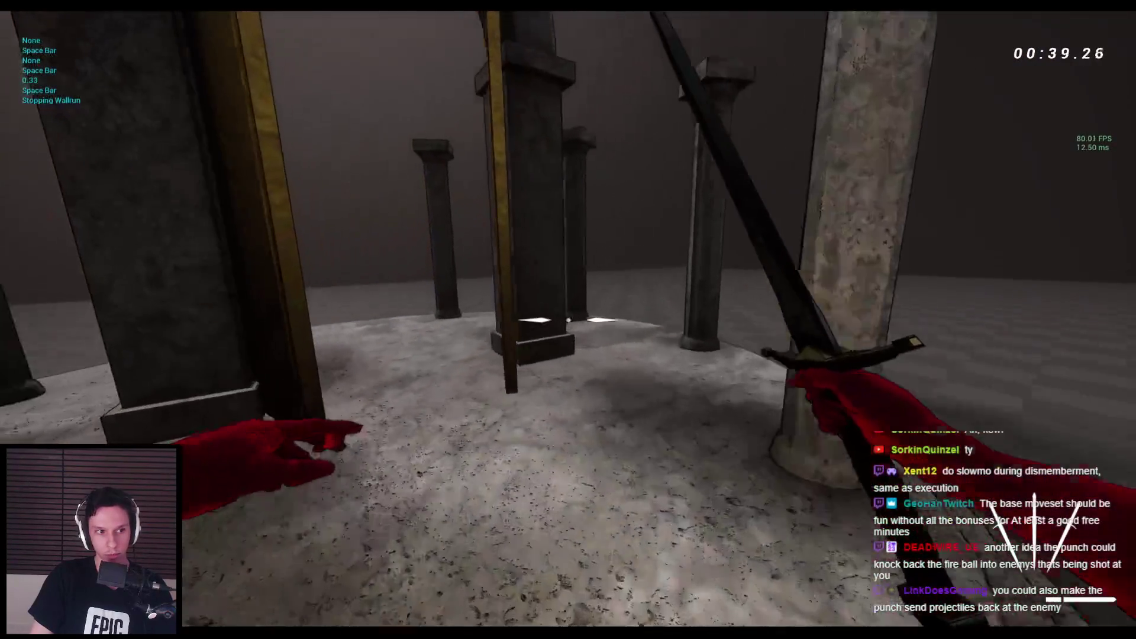
pyautogui.press('space')
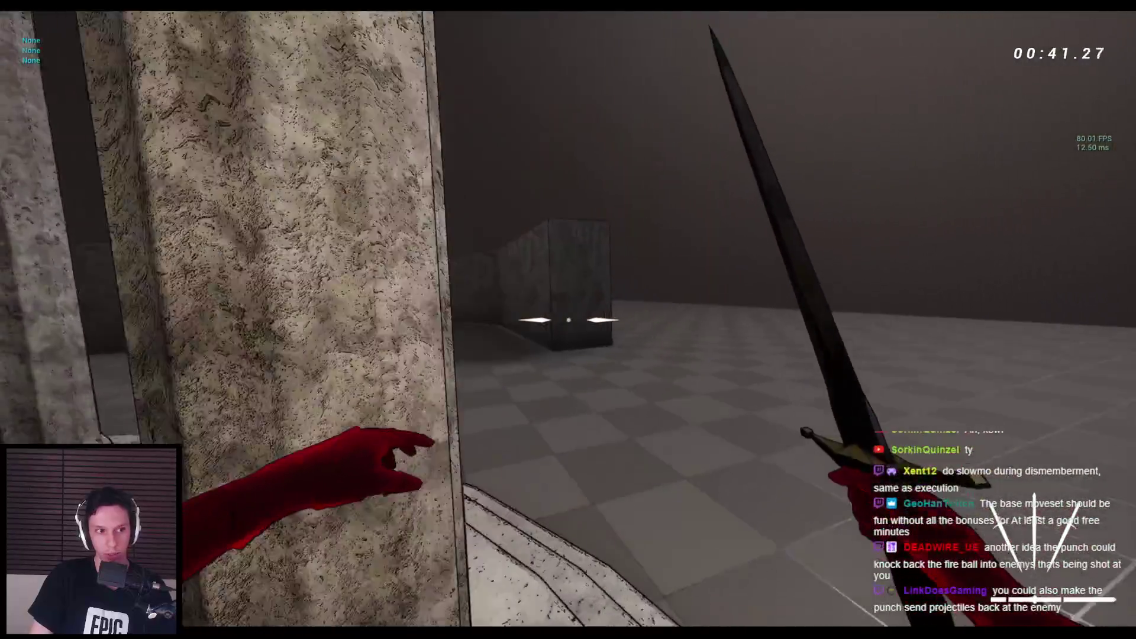
pyautogui.press('space')
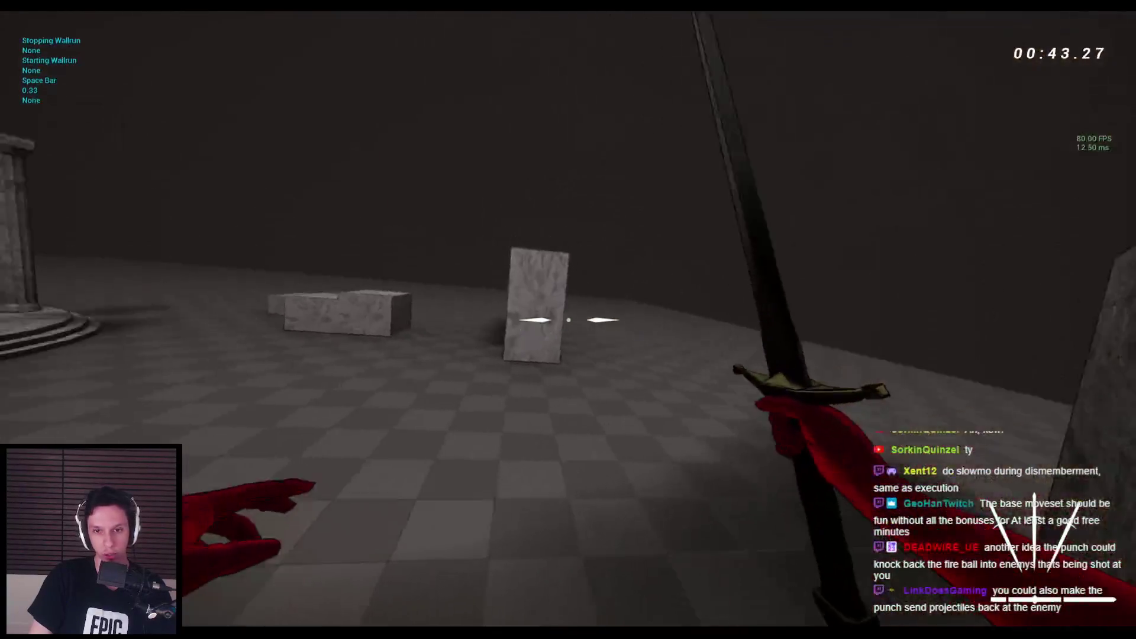
pyautogui.press('space')
pyautogui.press('space')
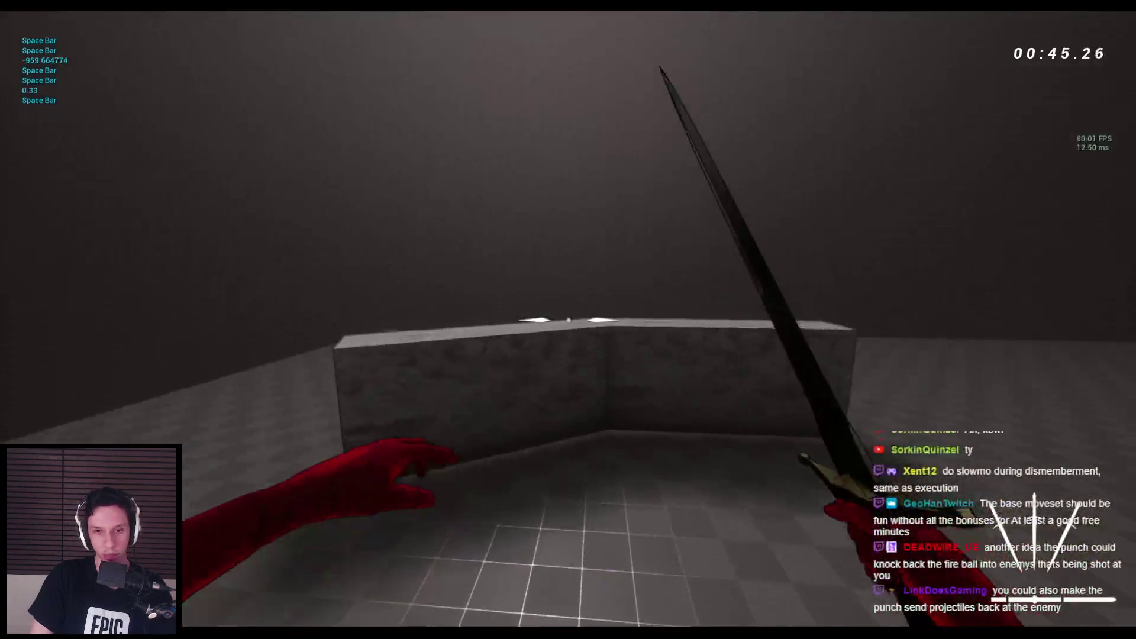
pyautogui.press('space')
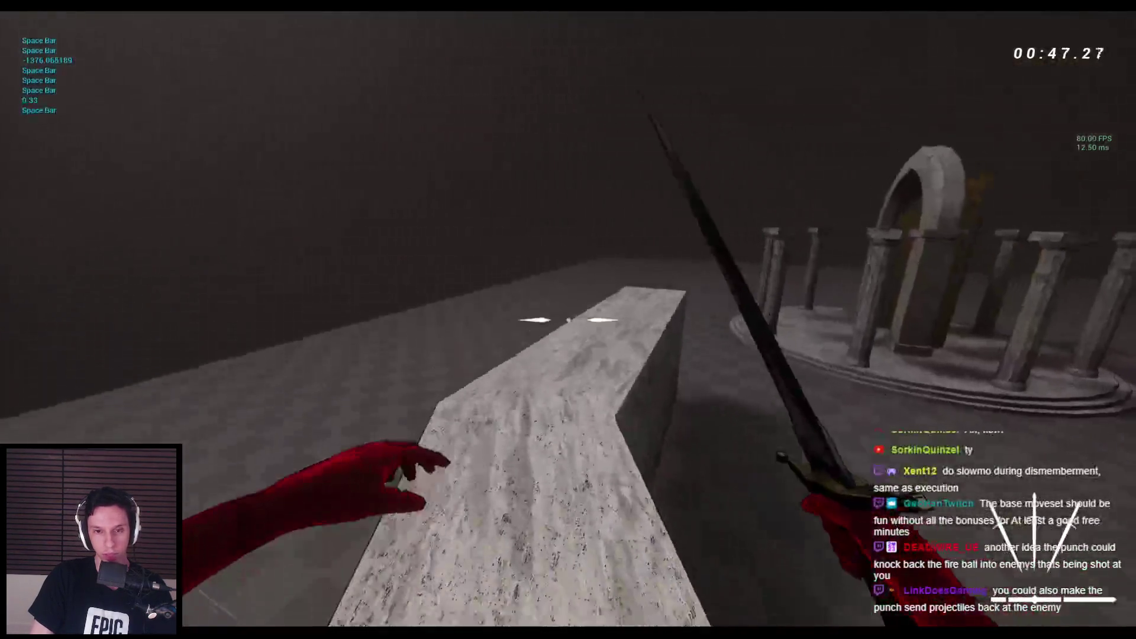
# Step: Chain wall-runs and jumps across the stone walkway and blocks into the shrine
pyautogui.press('w')
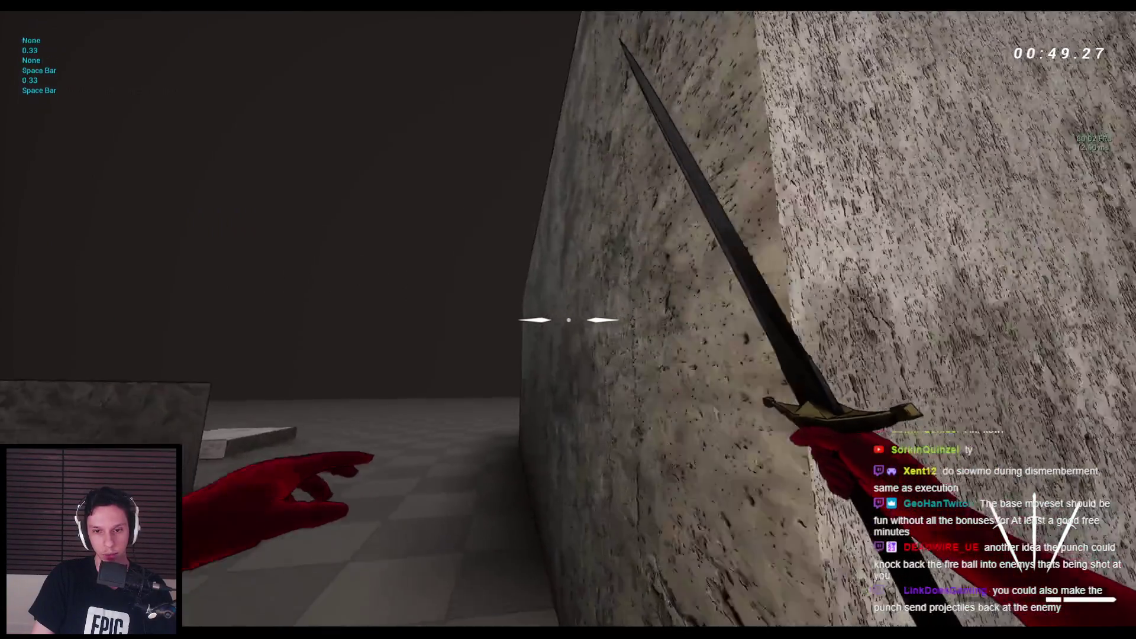
pyautogui.press('space')
pyautogui.press('space')
pyautogui.press('space')
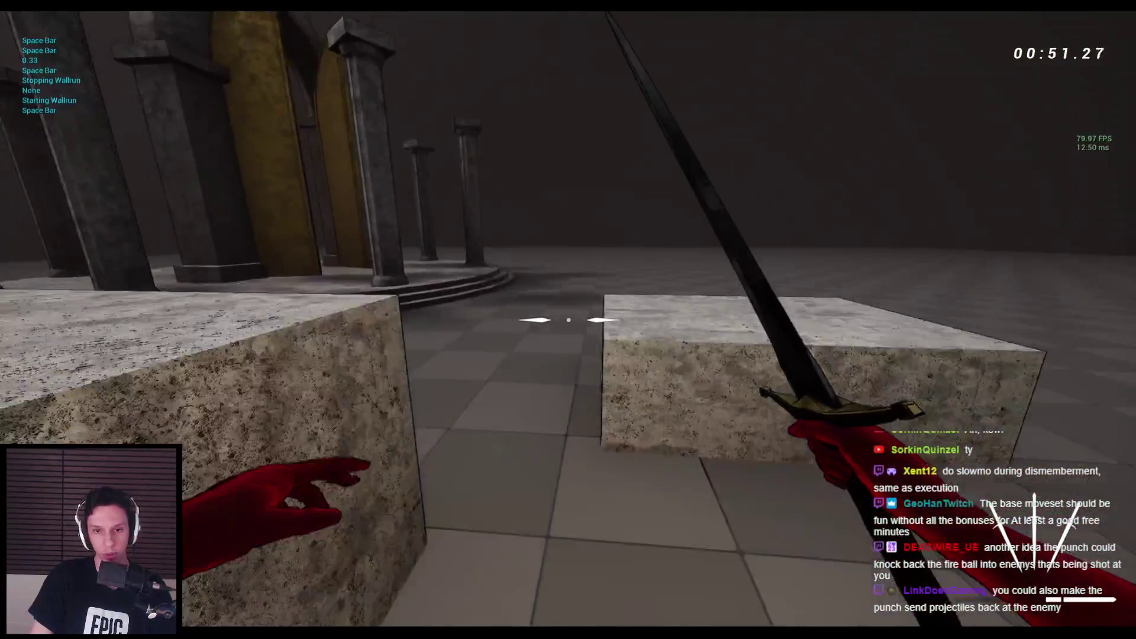
pyautogui.press('space')
pyautogui.press('space')
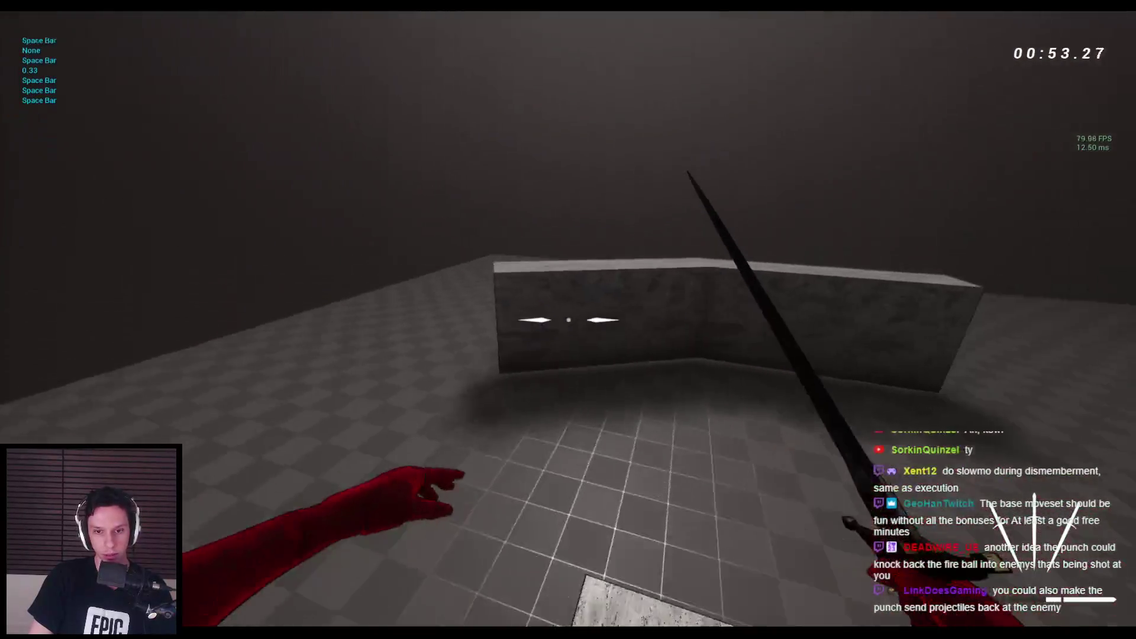
pyautogui.press('space')
pyautogui.press('space')
pyautogui.press('space')
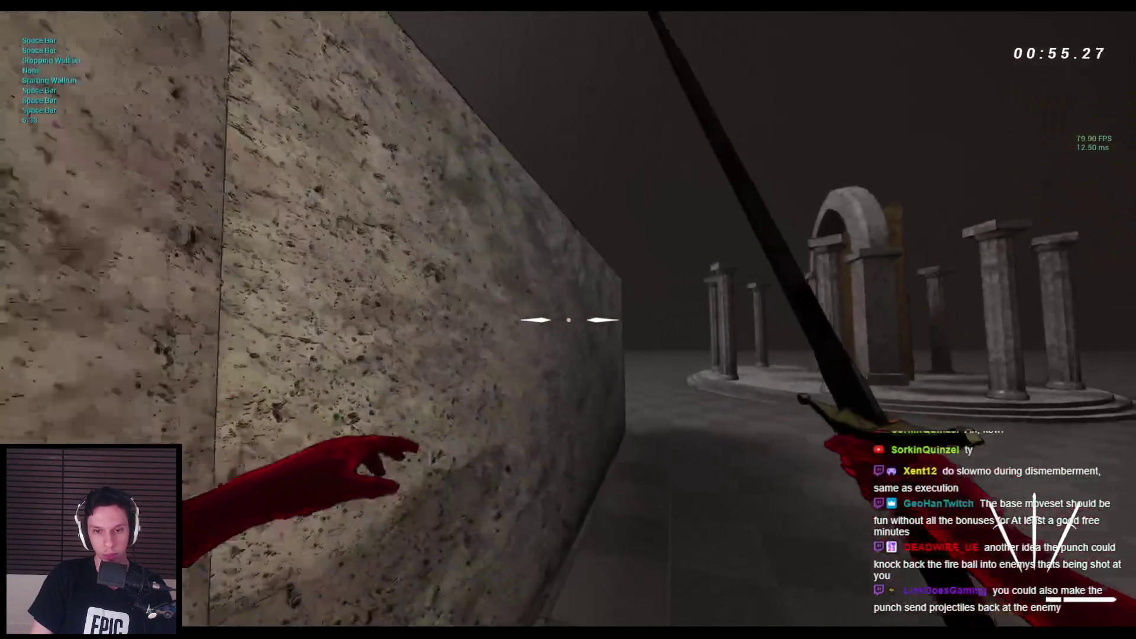
pyautogui.press('space')
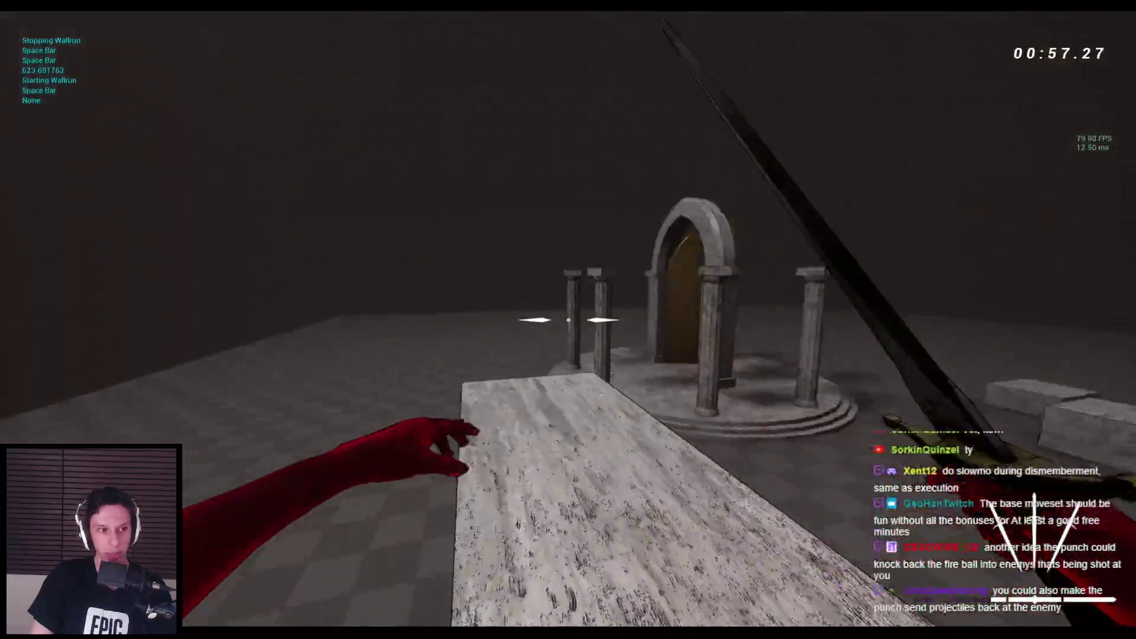
pyautogui.press('space')
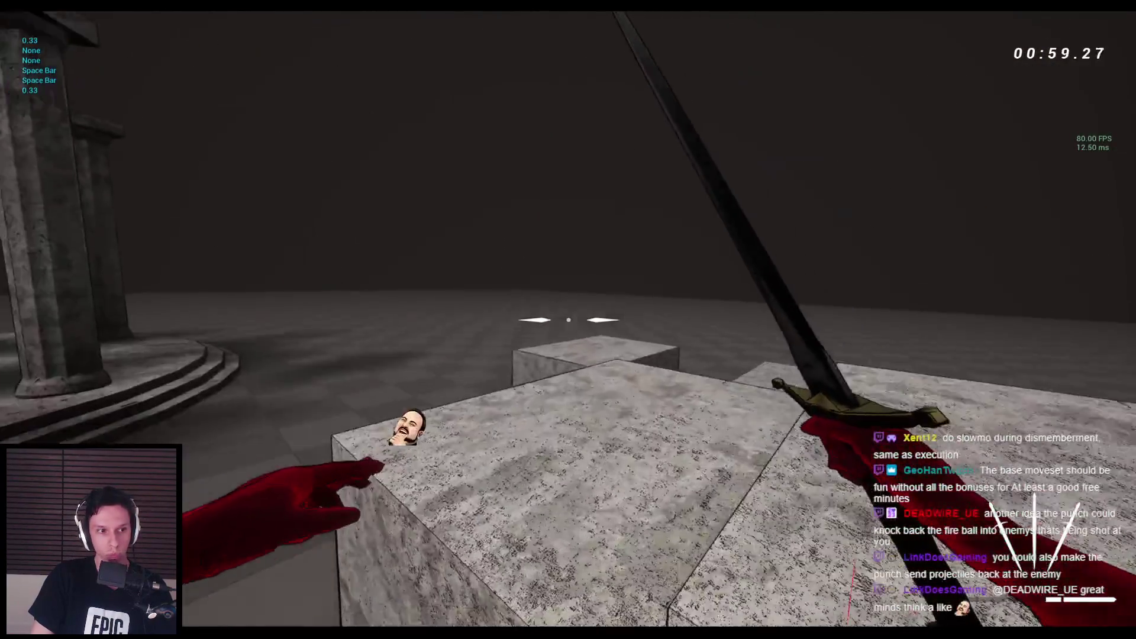
pyautogui.press('space')
pyautogui.press('space')
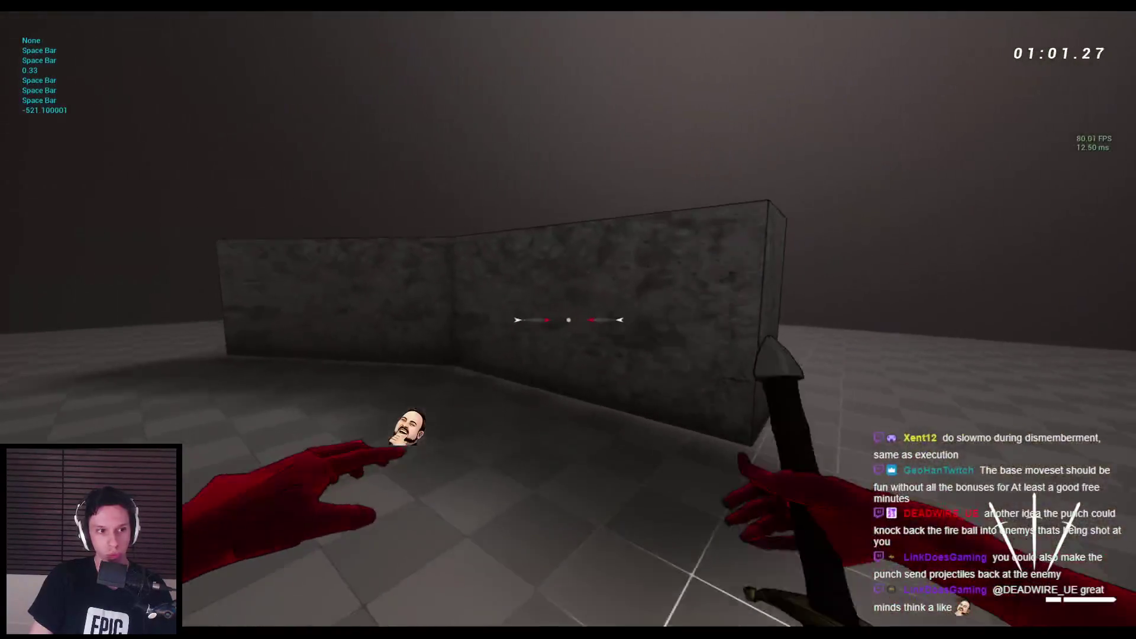
pyautogui.press('space')
pyautogui.press('space')
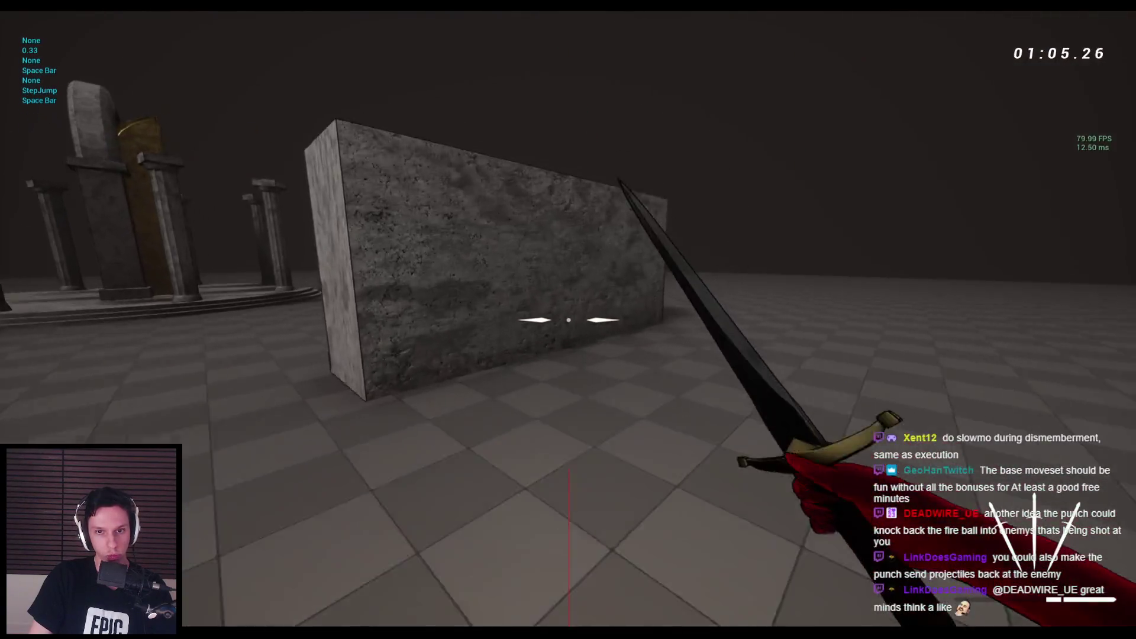
pyautogui.press('space')
pyautogui.press('space')
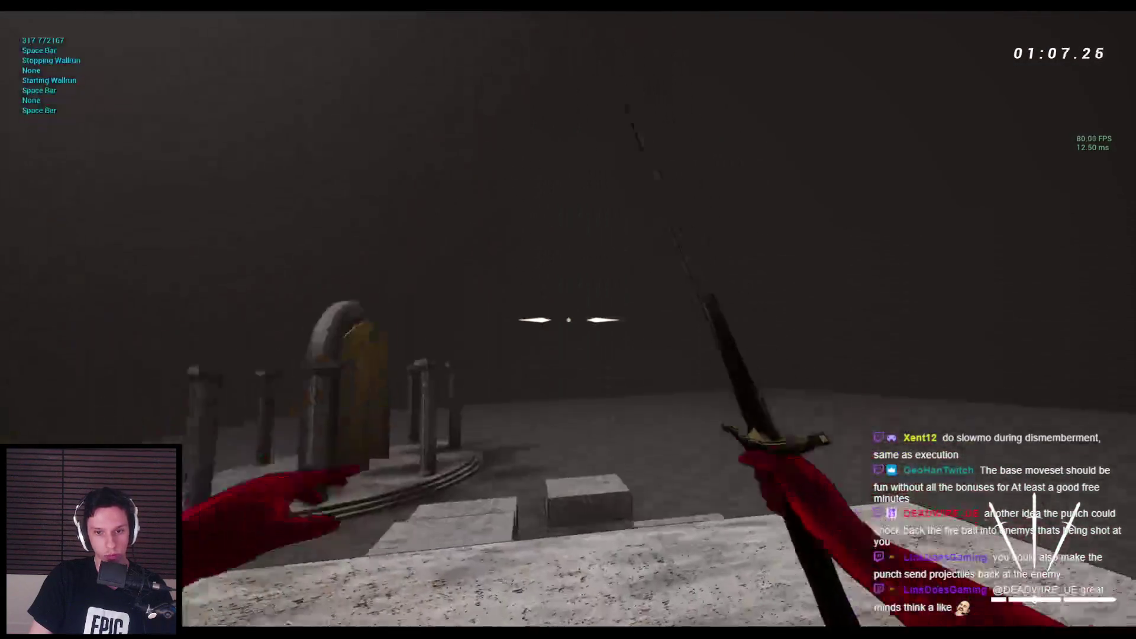
pyautogui.press('space')
pyautogui.press('space')
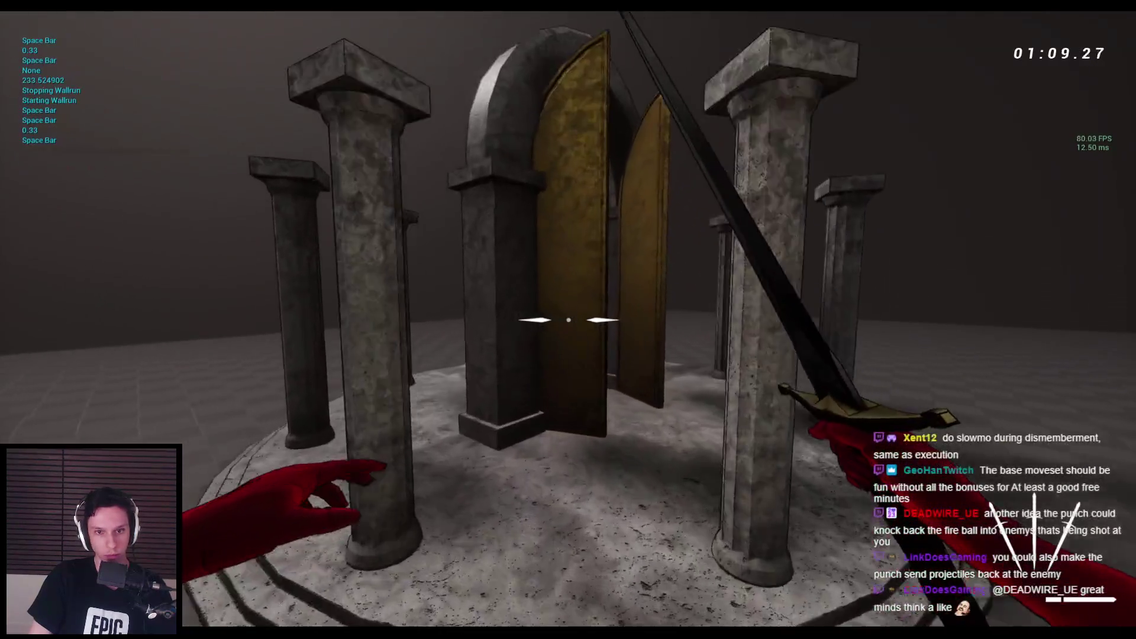
# Step: Leave the shrine with a wall-run onto the wall top, then wall-run along the blocks
pyautogui.press('space')
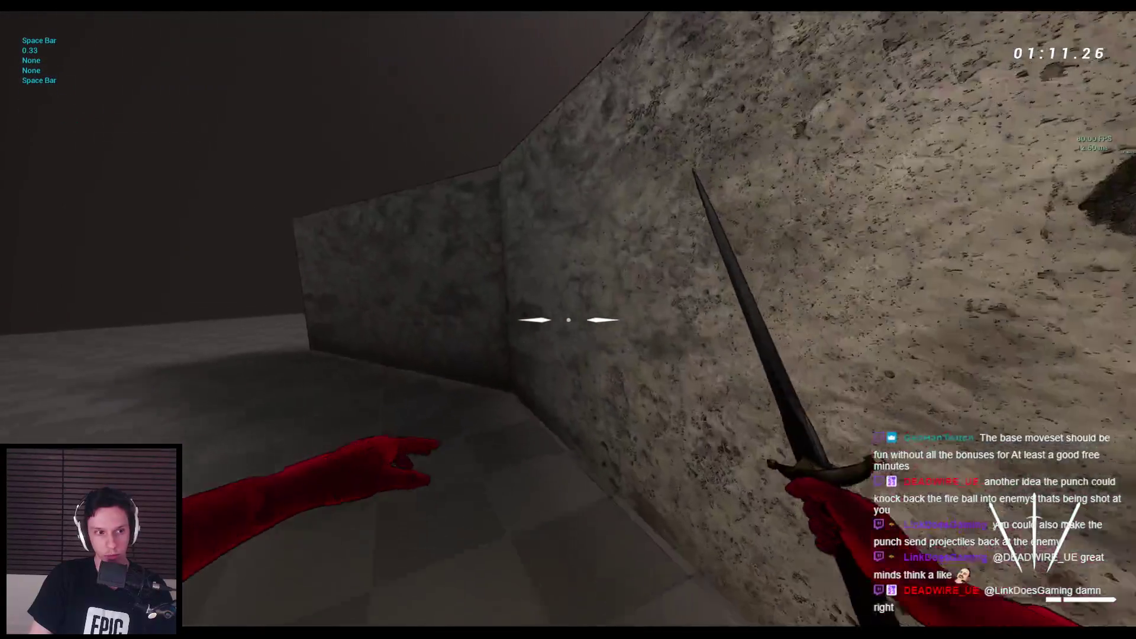
pyautogui.press('space')
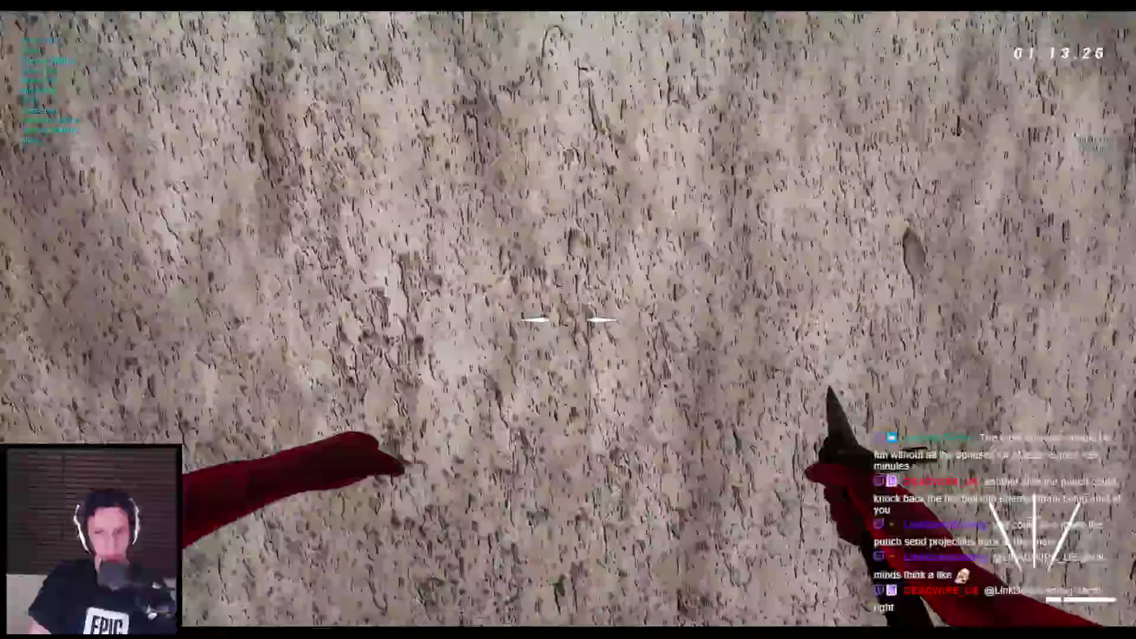
pyautogui.press('space')
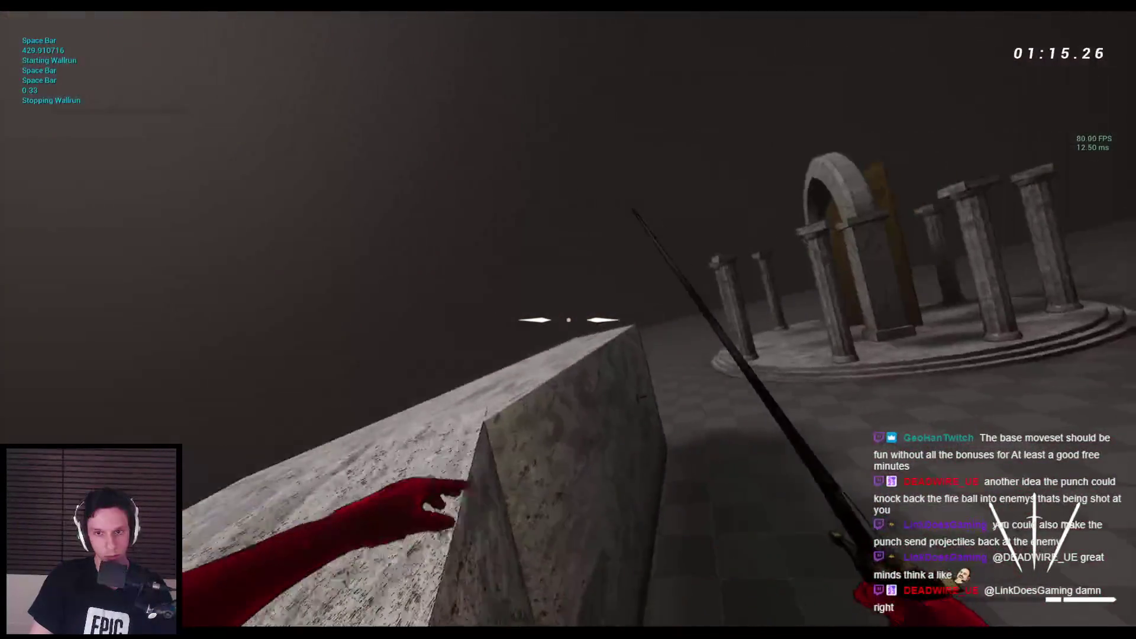
pyautogui.press('space')
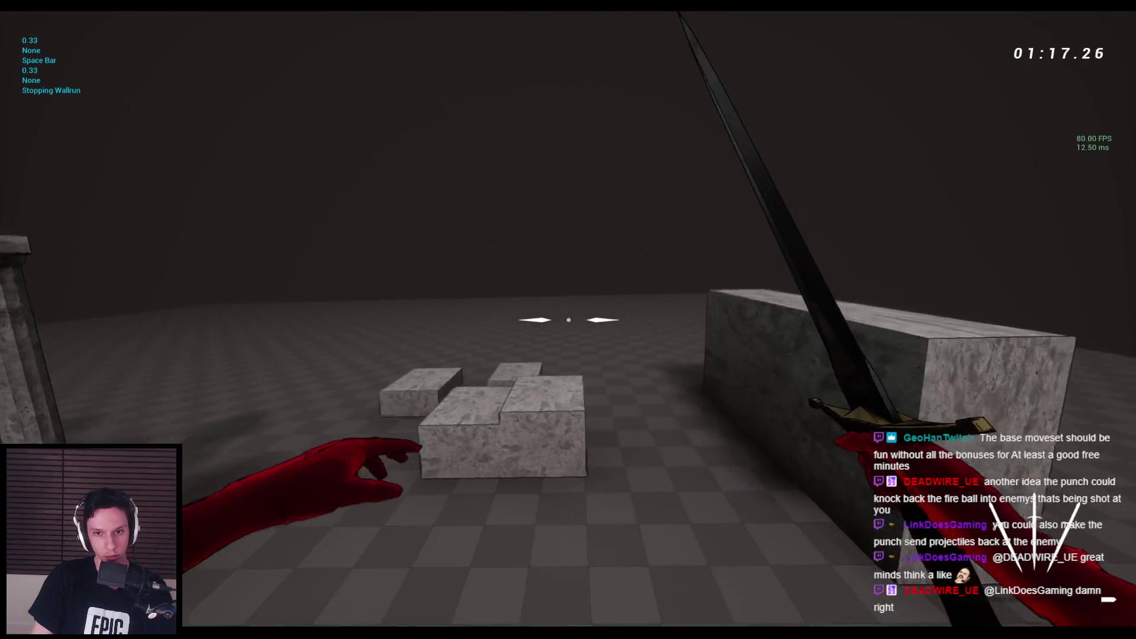
pyautogui.press('space')
pyautogui.press('space')
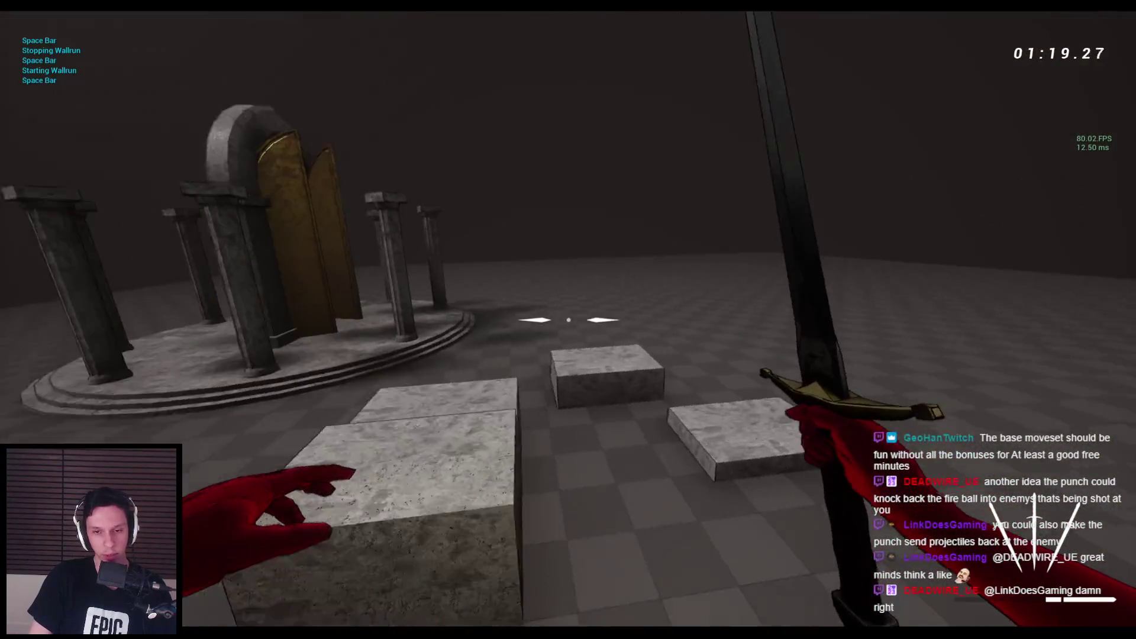
pyautogui.press('space')
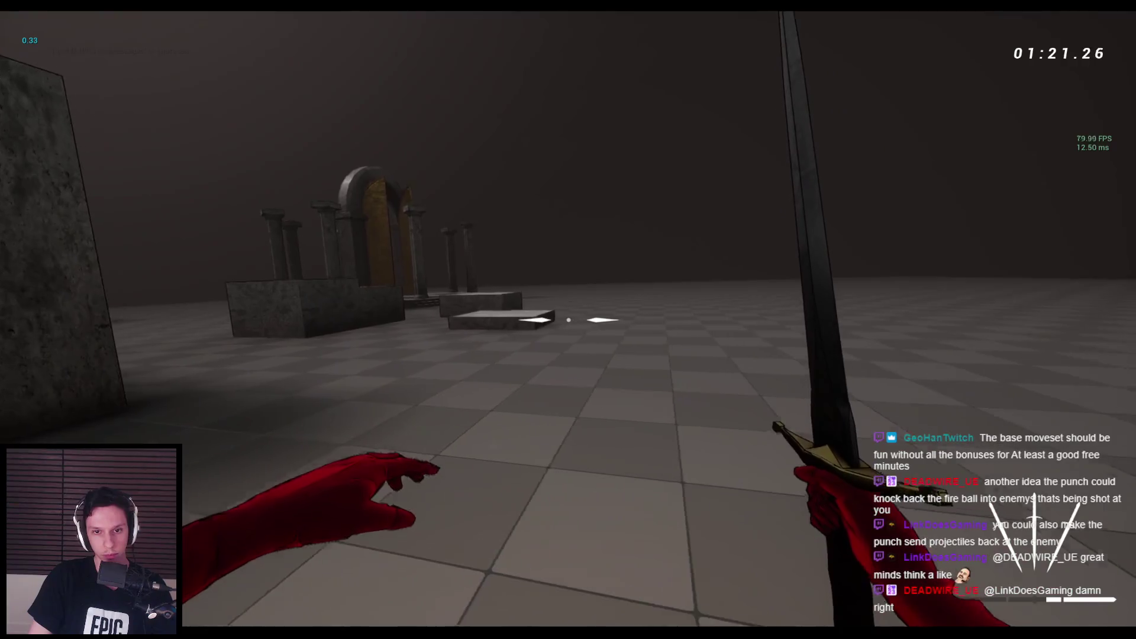
pyautogui.press('w')
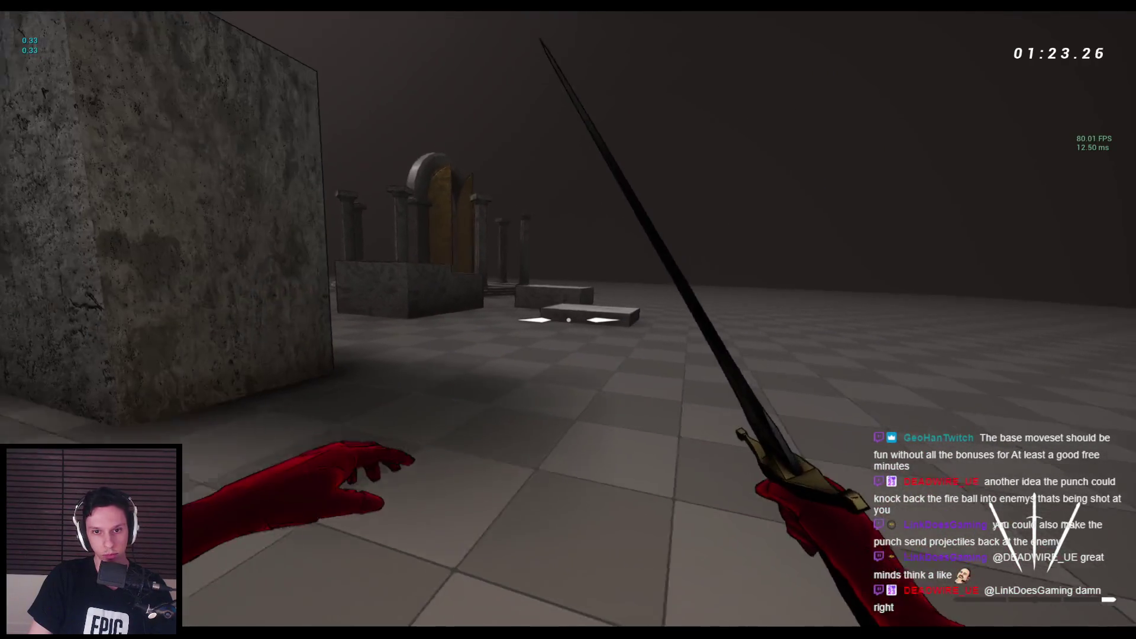
pyautogui.press('space')
pyautogui.press('space')
pyautogui.press('space')
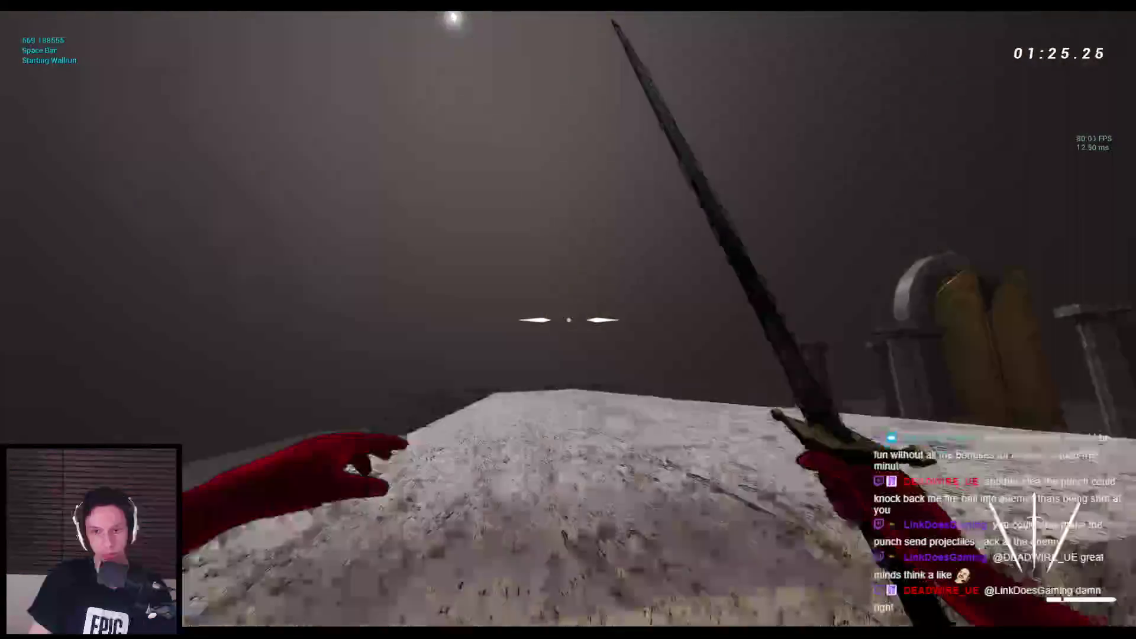
pyautogui.press('space')
pyautogui.press('space')
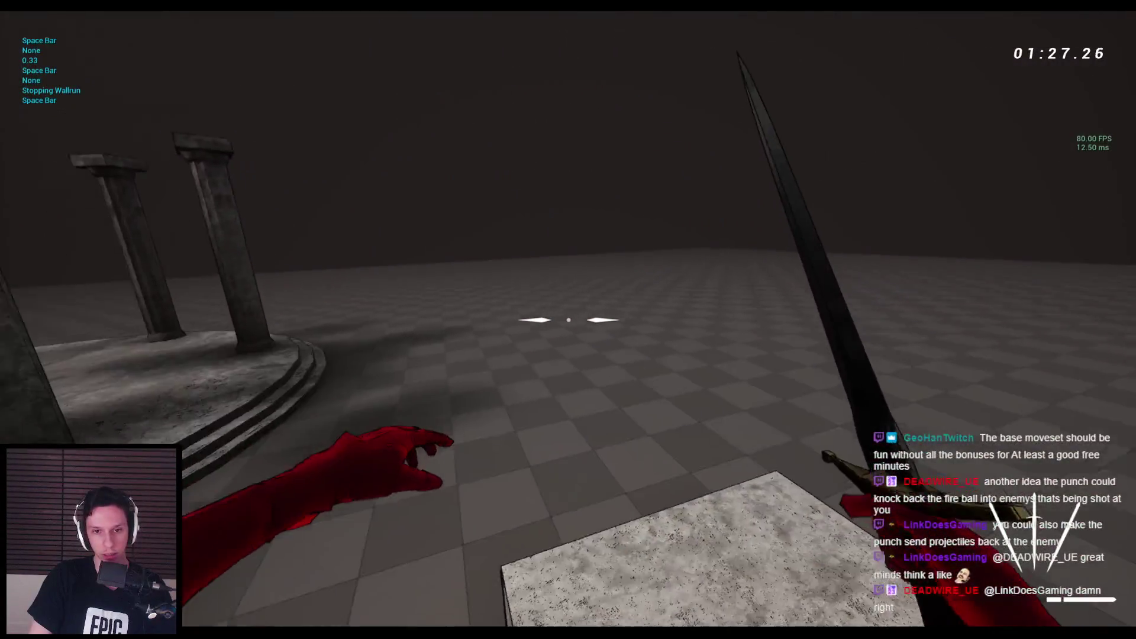
# Step: Jump over the low blocks near the shrine, then stop the play-test with Esc
pyautogui.press('w')
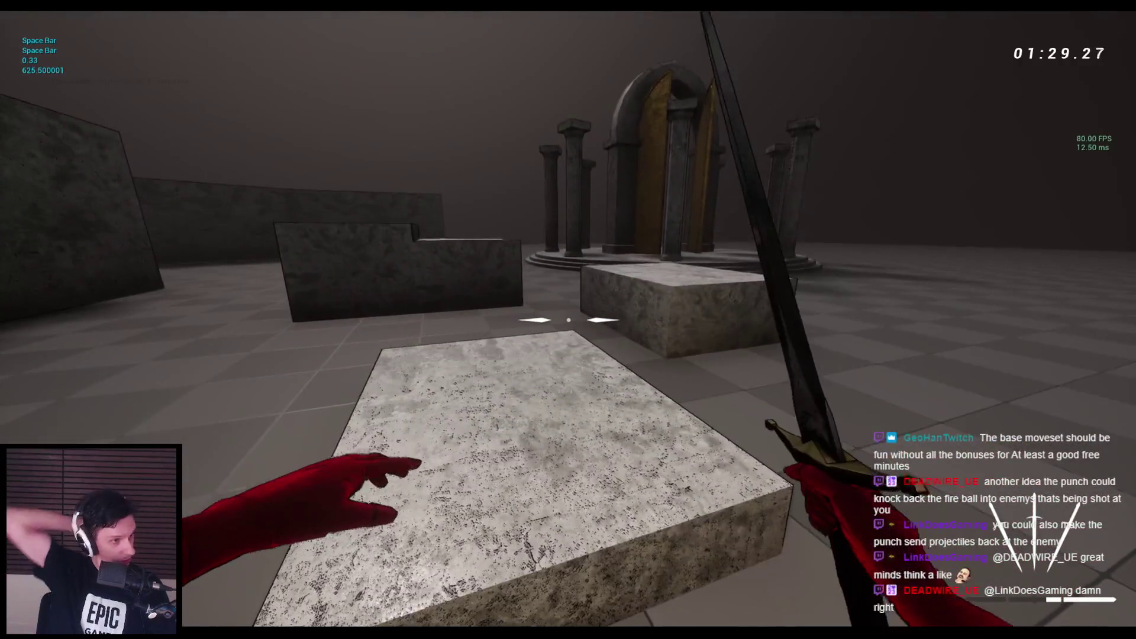
pyautogui.press('space')
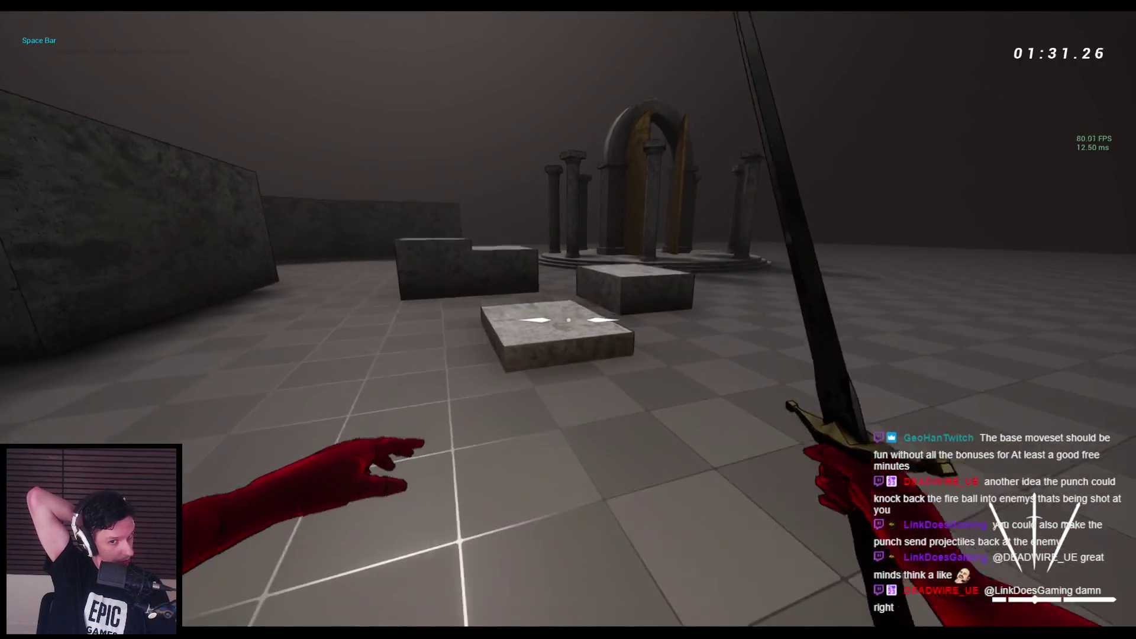
pyautogui.press('space')
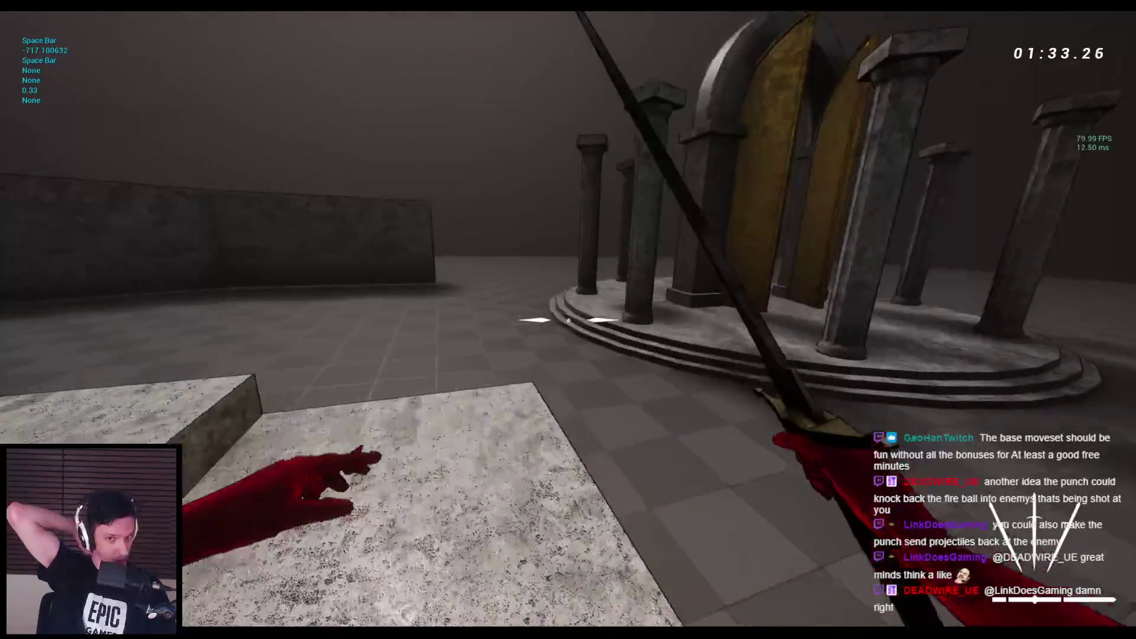
pyautogui.press('space')
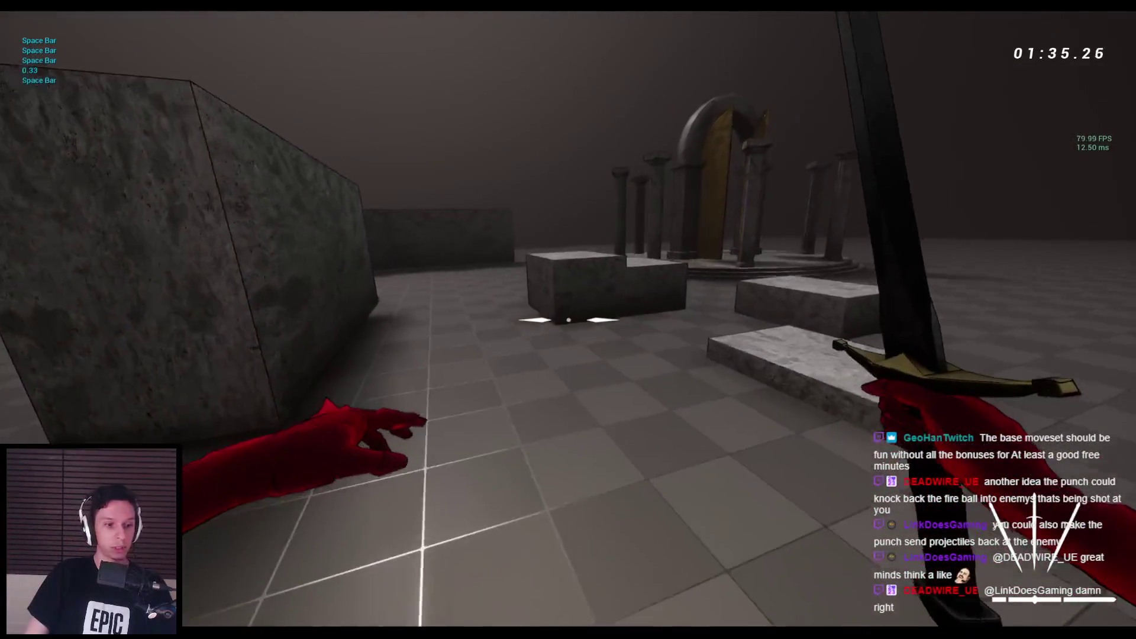
pyautogui.press('space')
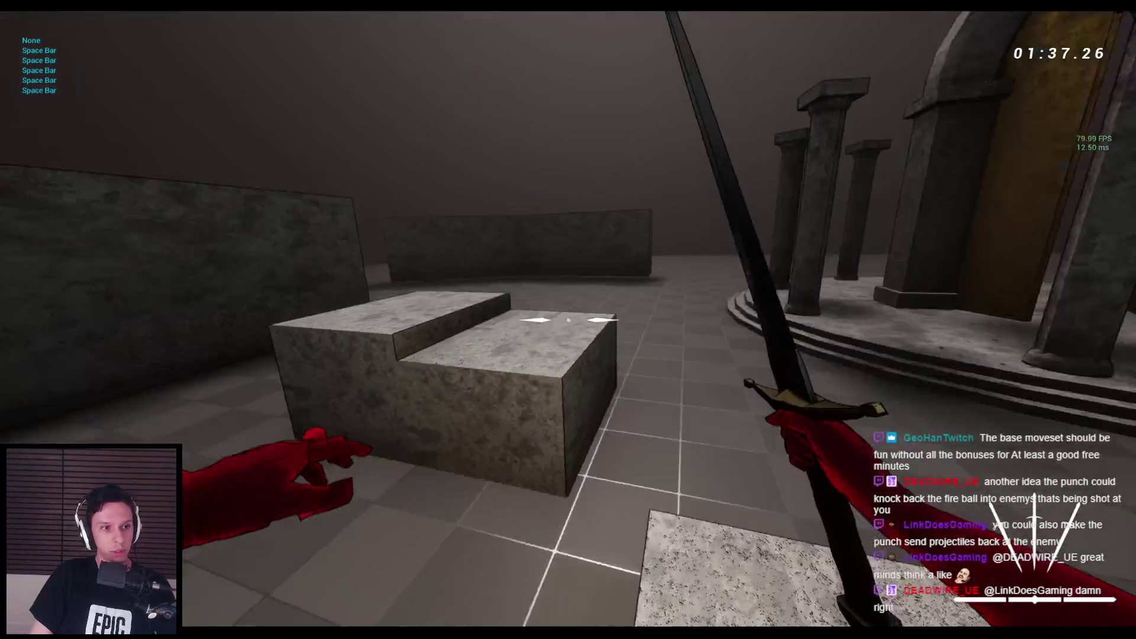
pyautogui.press('space')
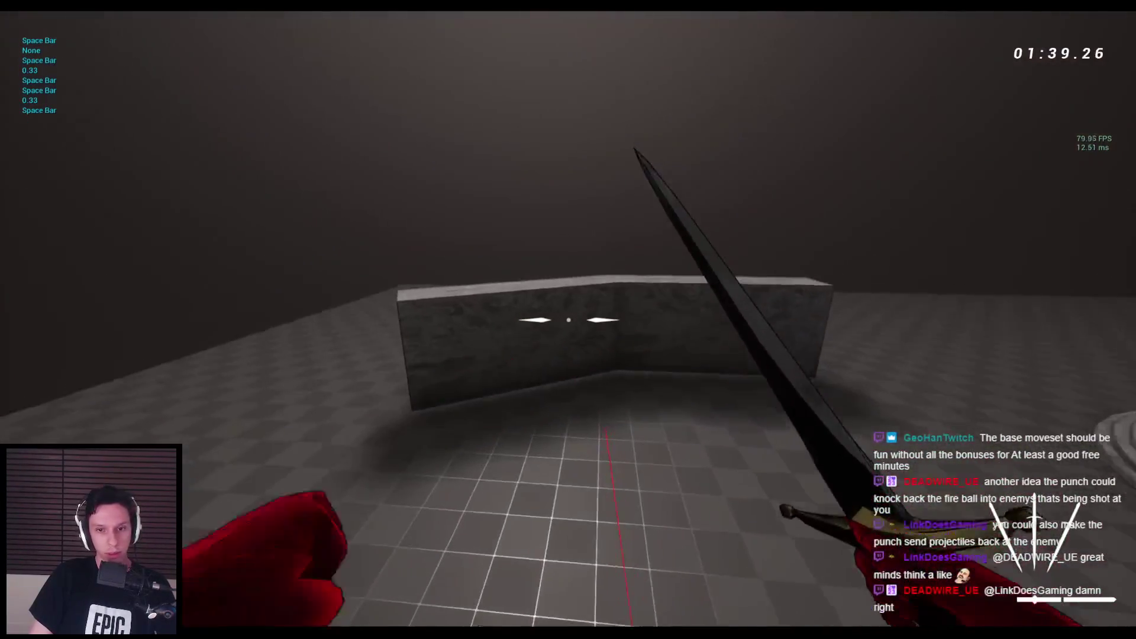
pyautogui.press('Escape')
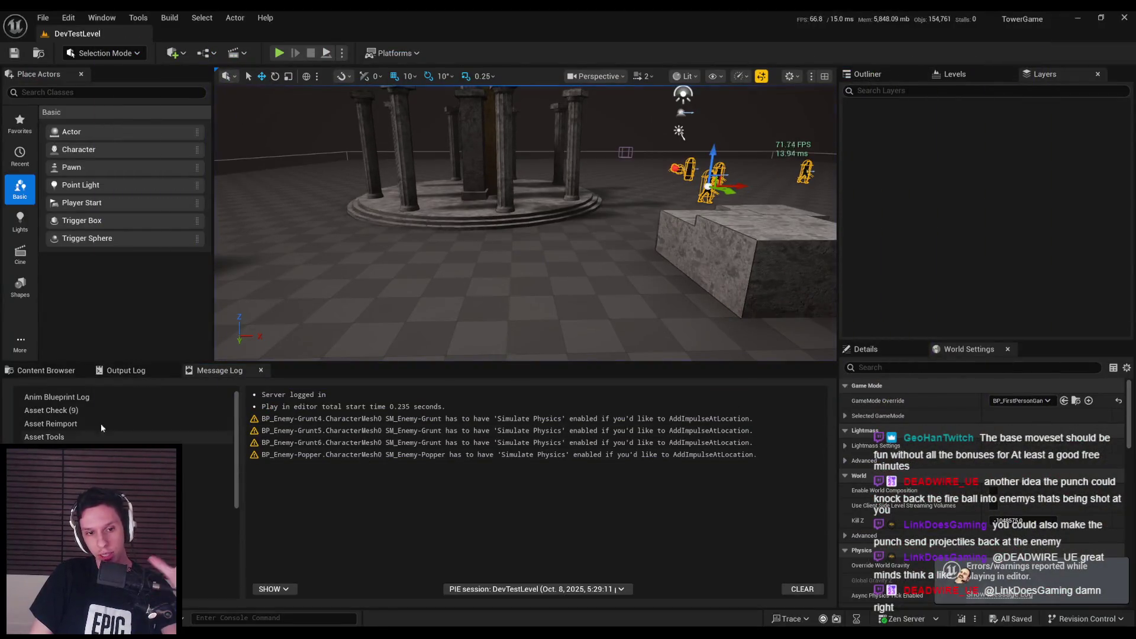
# Step: In the Content Browser, open the Core folder under 0_Main and select BP_Projectile
pyautogui.click(46, 369)
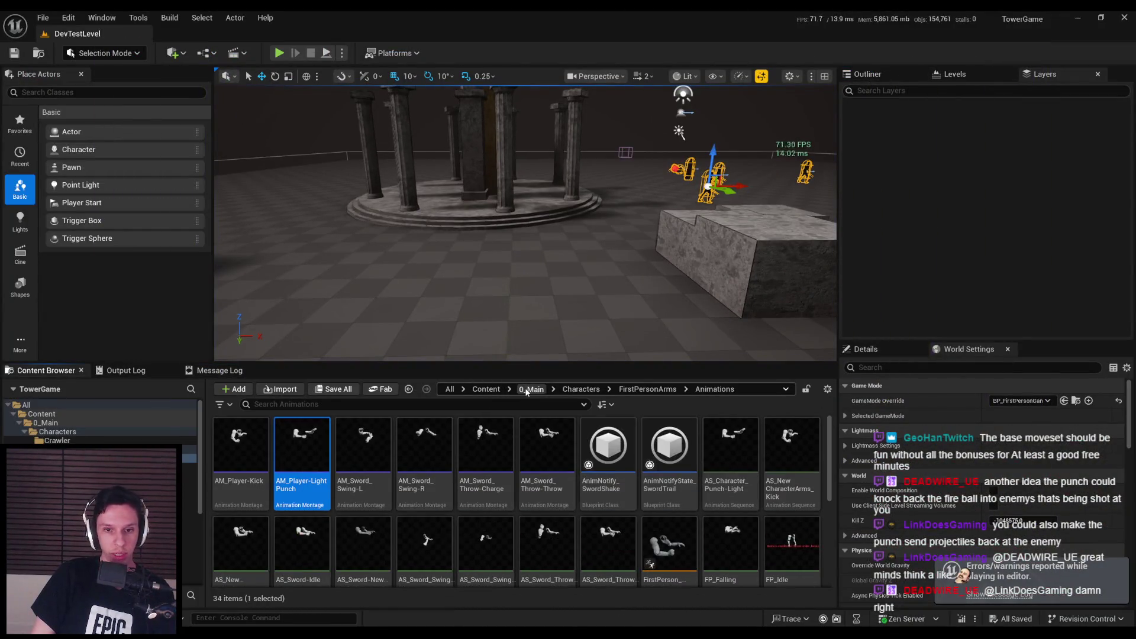
pyautogui.click(531, 390)
pyautogui.doubleClick(301, 444)
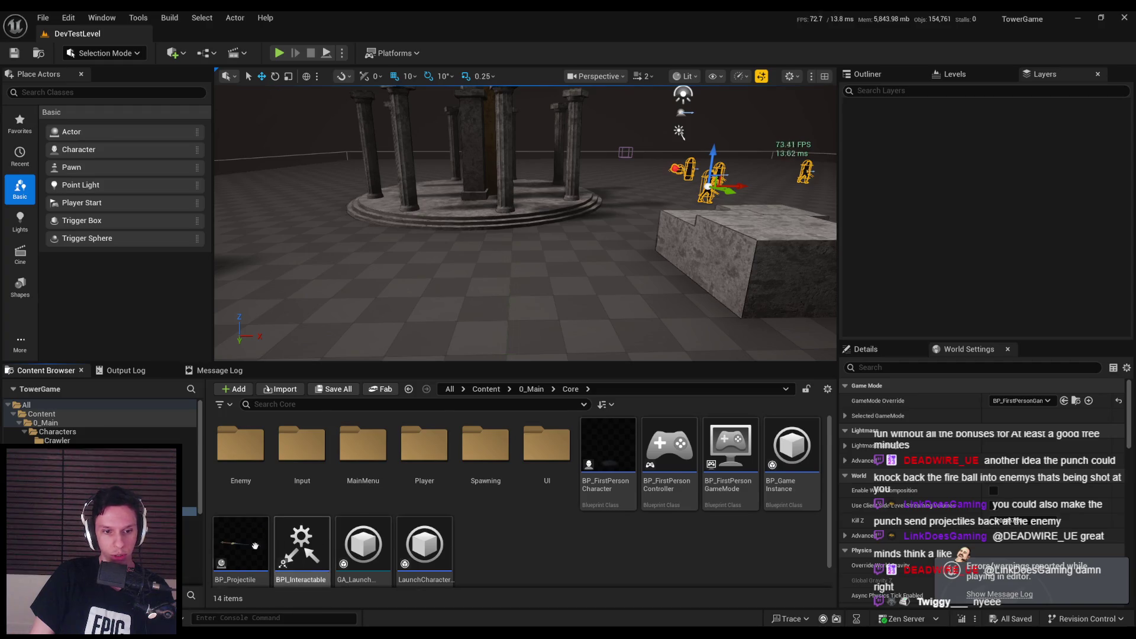
pyautogui.click(231, 548)
pyautogui.hotkey('alt', 'Tab')
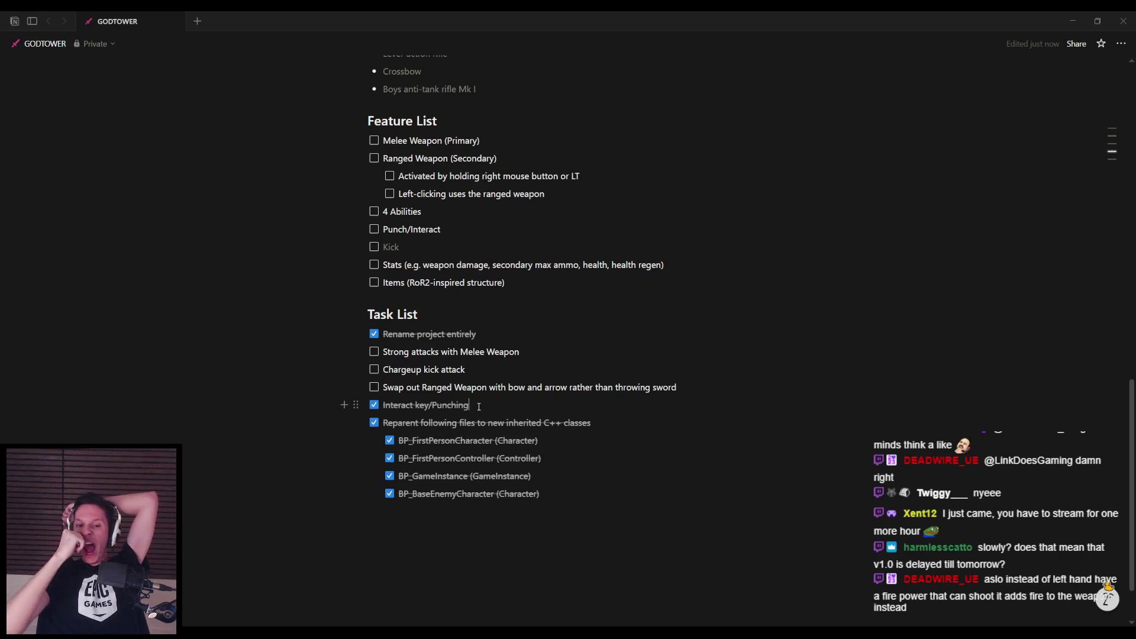
# Step: Scroll up the GODTOWER page from the Task List toward the Feature List
pyautogui.scroll(2, 400, 272)
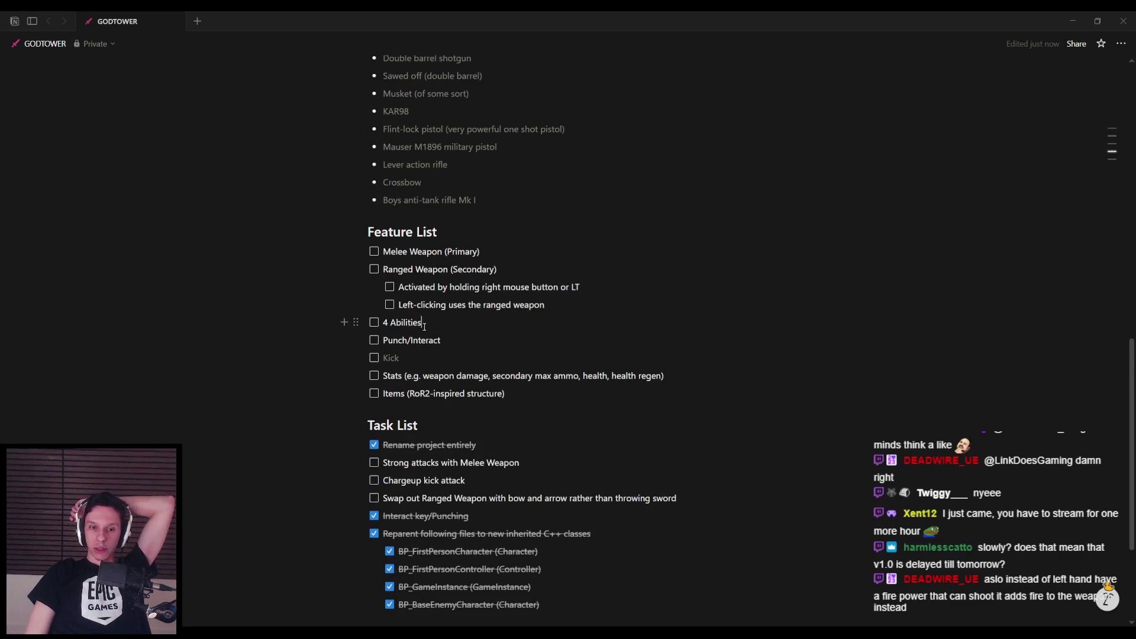